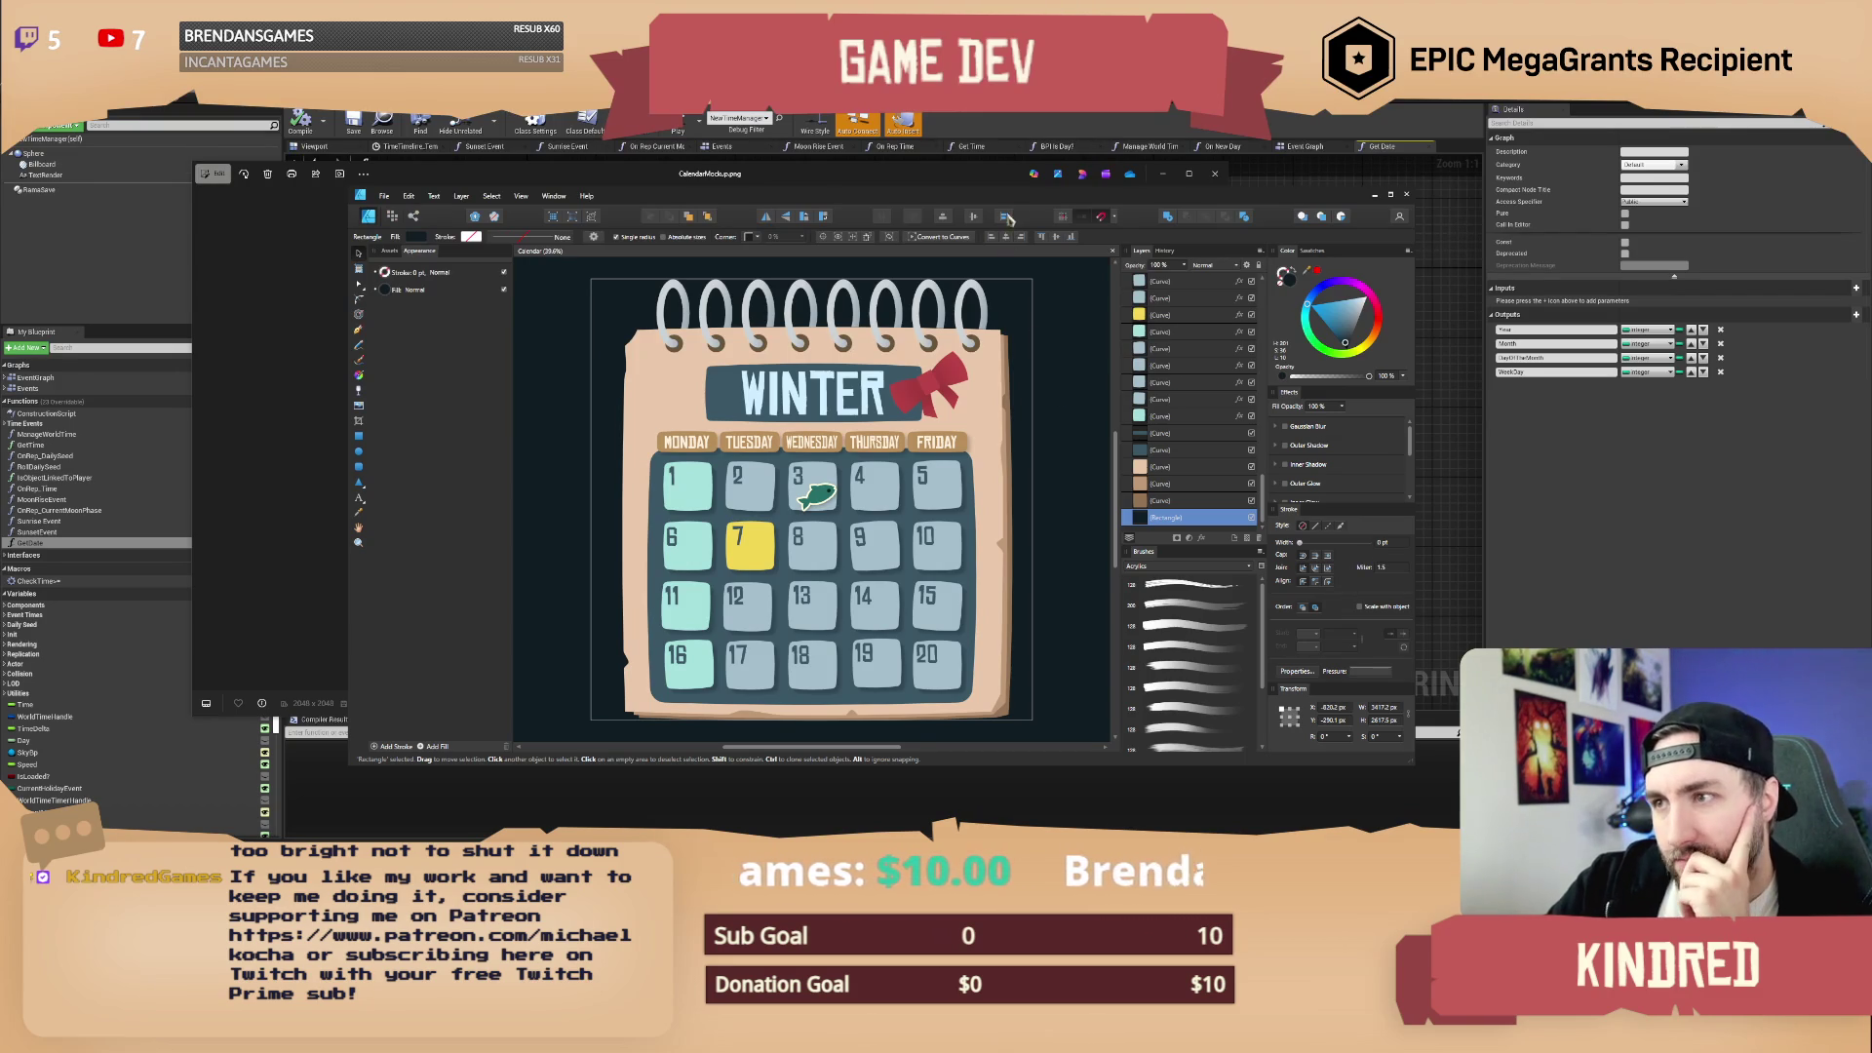
Step: Hide the red bow and the WINTER title text on the calendar banner
{"action": "left_click_drag", "start_coordinate": [1010, 203], "coordinate": [952, 199]}
{"action": "left_click", "coordinate": [873, 377]}
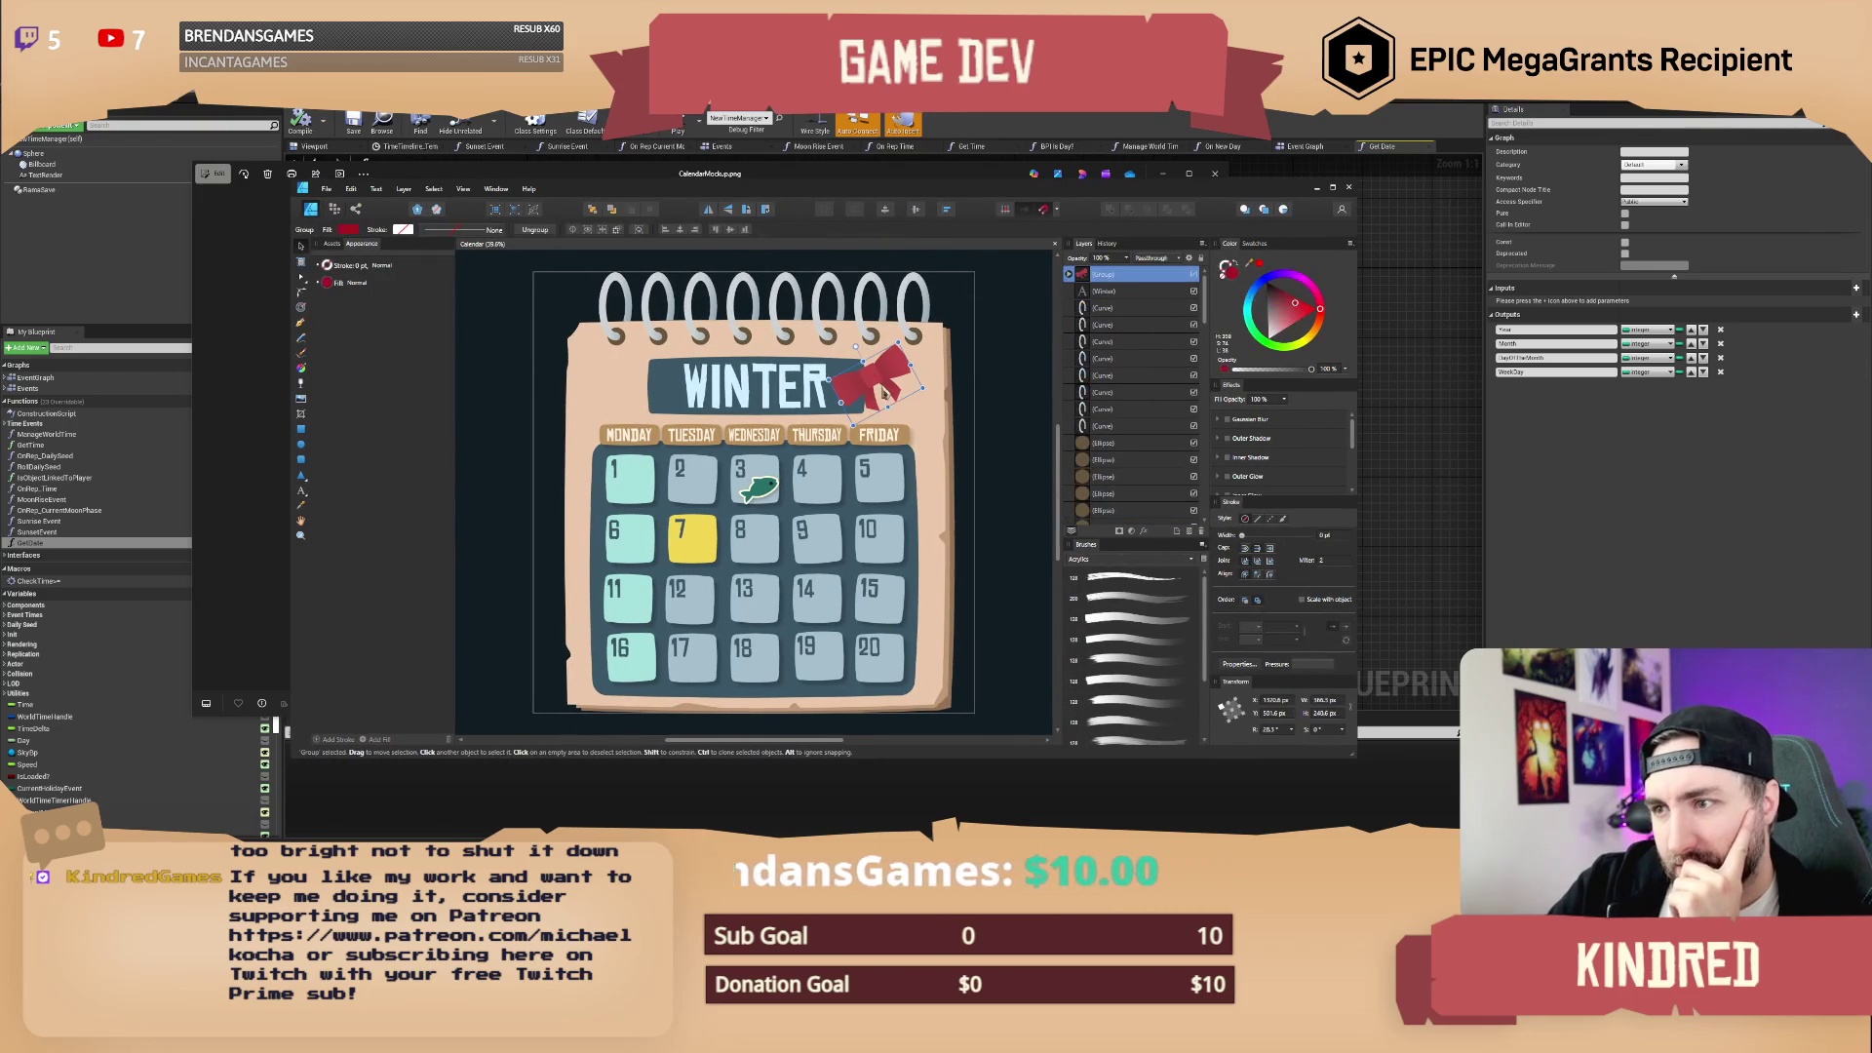
{"action": "left_click", "coordinate": [1194, 276]}
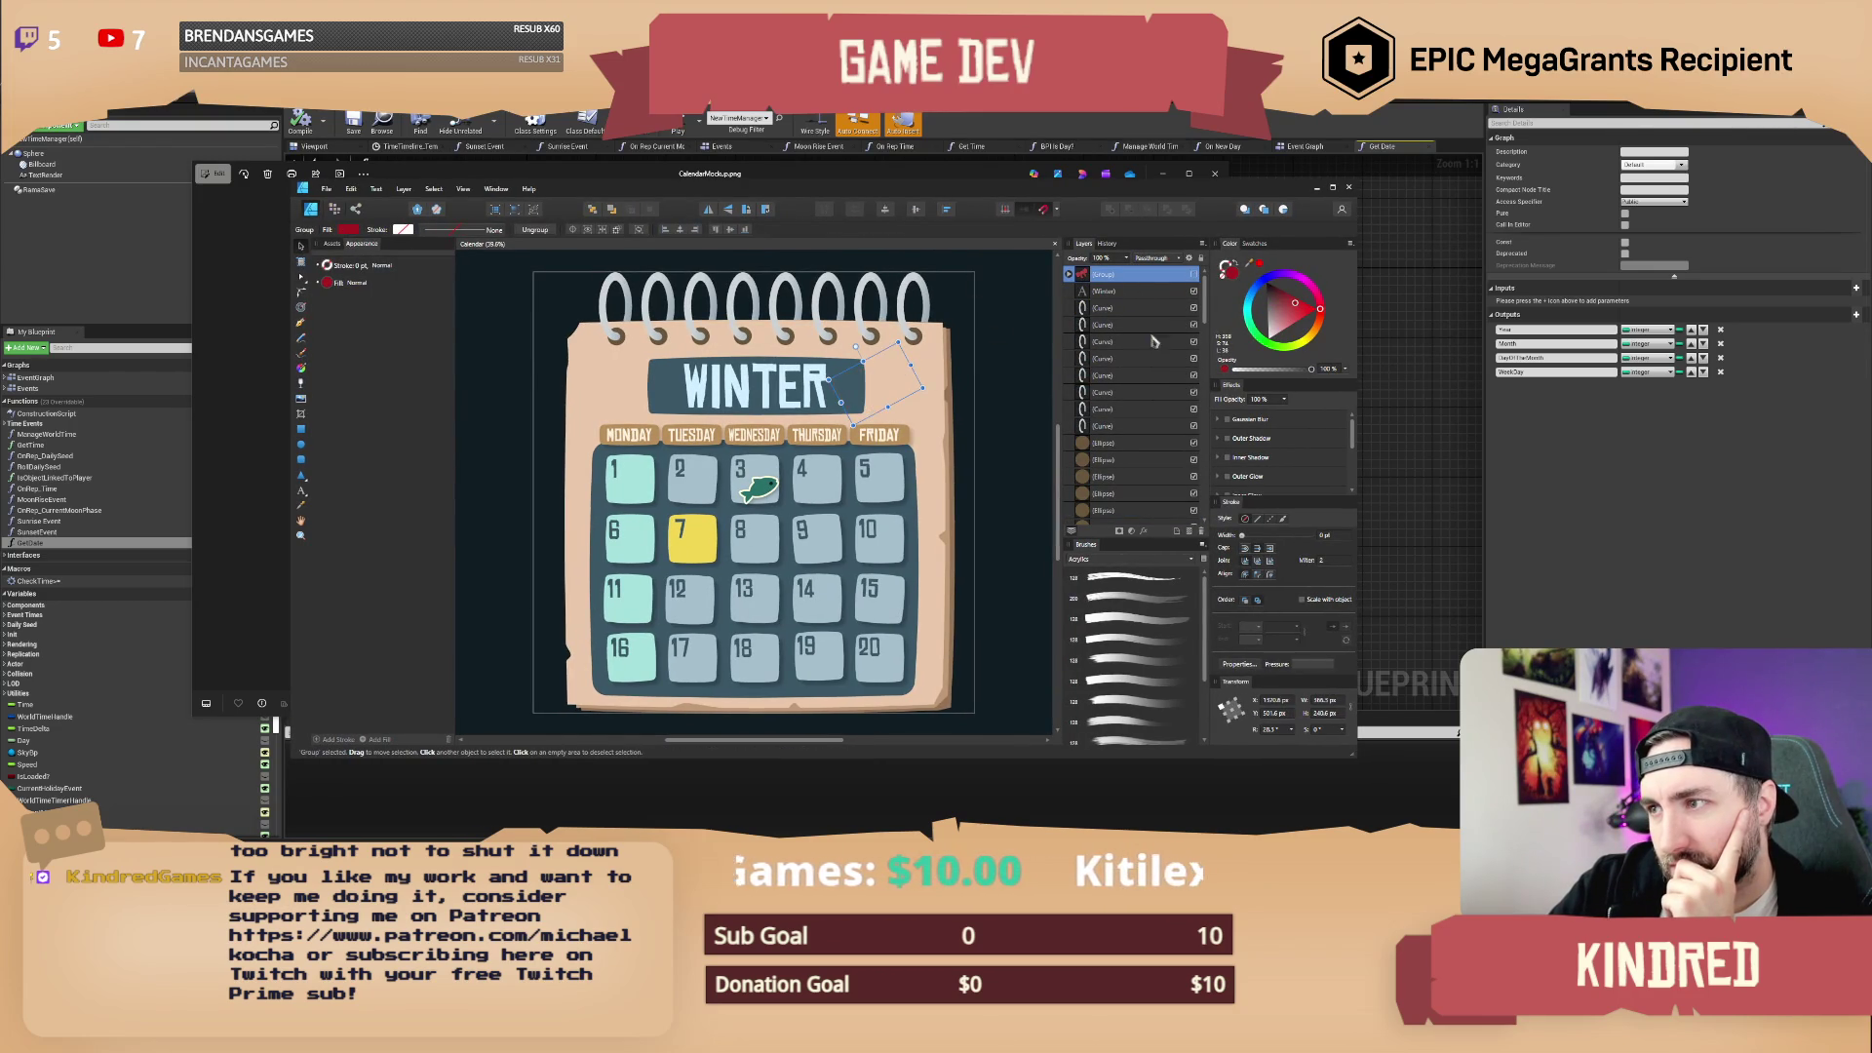
{"action": "left_click", "coordinate": [797, 393]}
{"action": "left_click", "coordinate": [797, 393]}
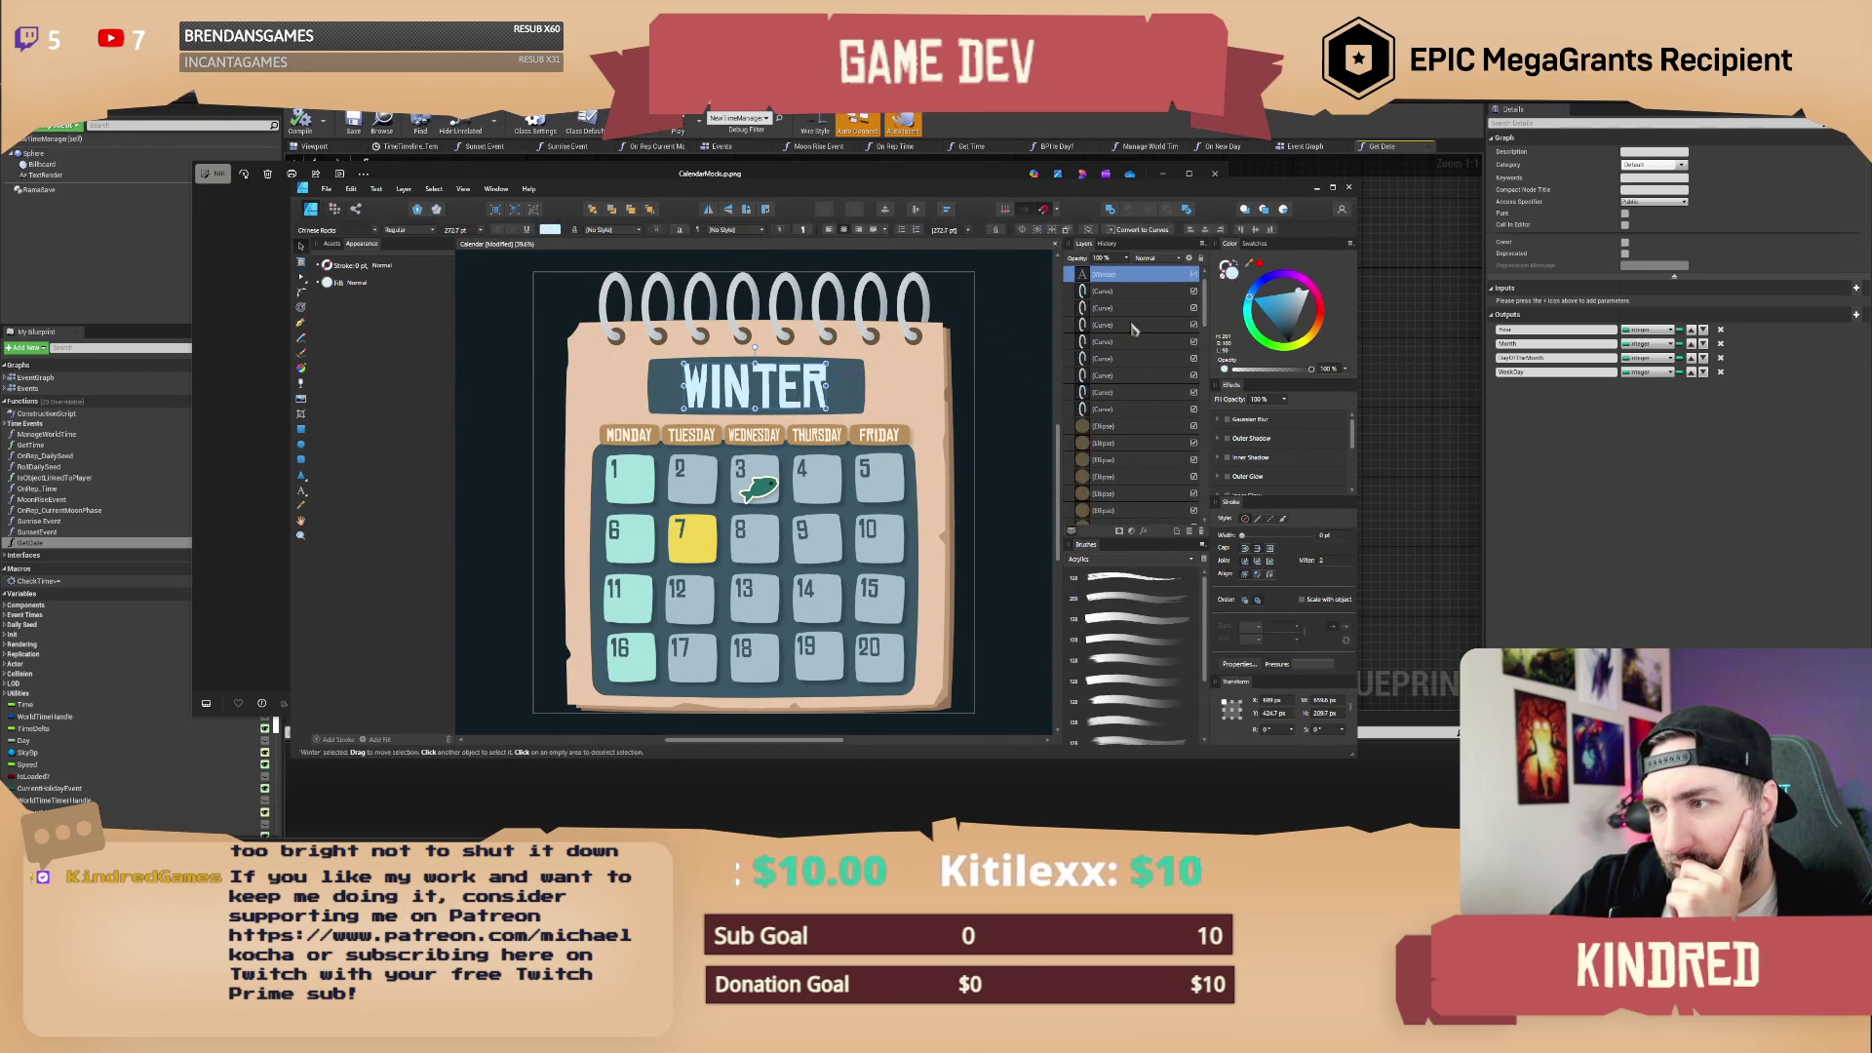
{"action": "left_click", "coordinate": [1193, 276]}
Step: Select the large background rectangle, then the yellow day-7 tile, then the background again
{"action": "left_click", "coordinate": [1019, 433]}
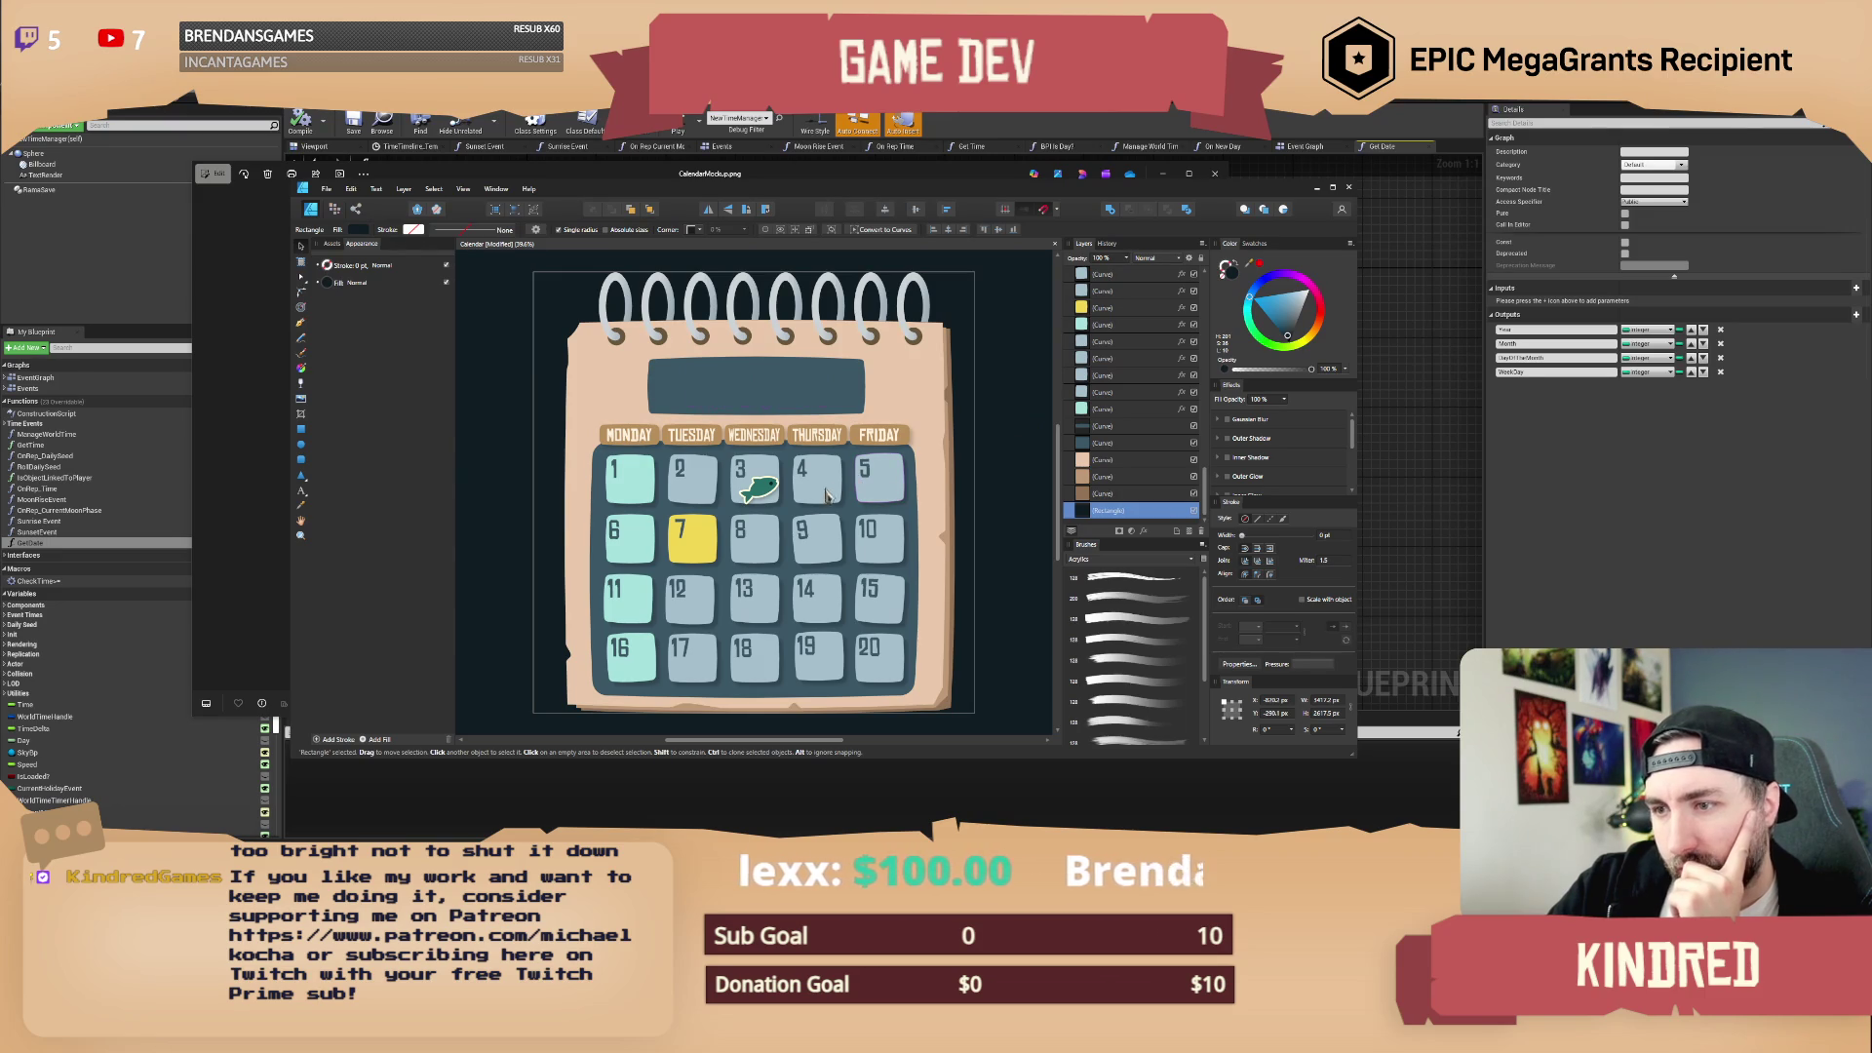
{"action": "left_click", "coordinate": [697, 552]}
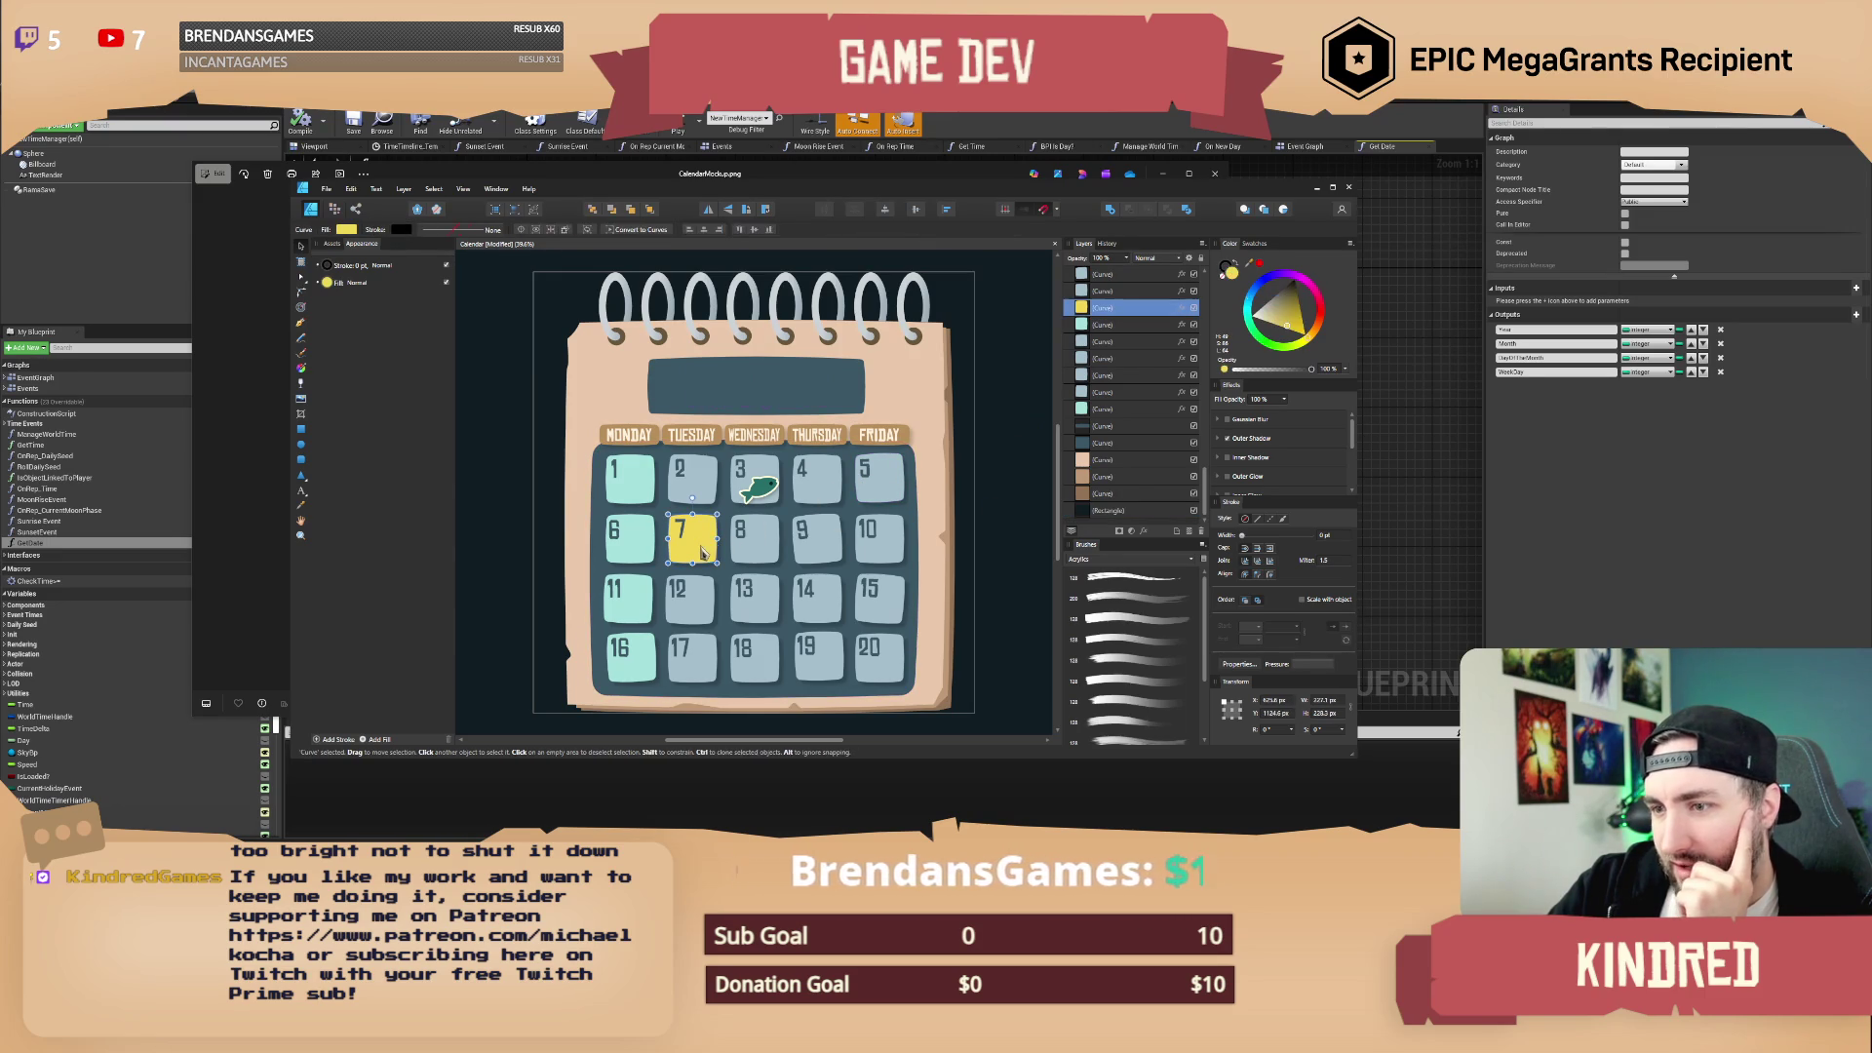
{"action": "left_click", "coordinate": [1006, 522]}
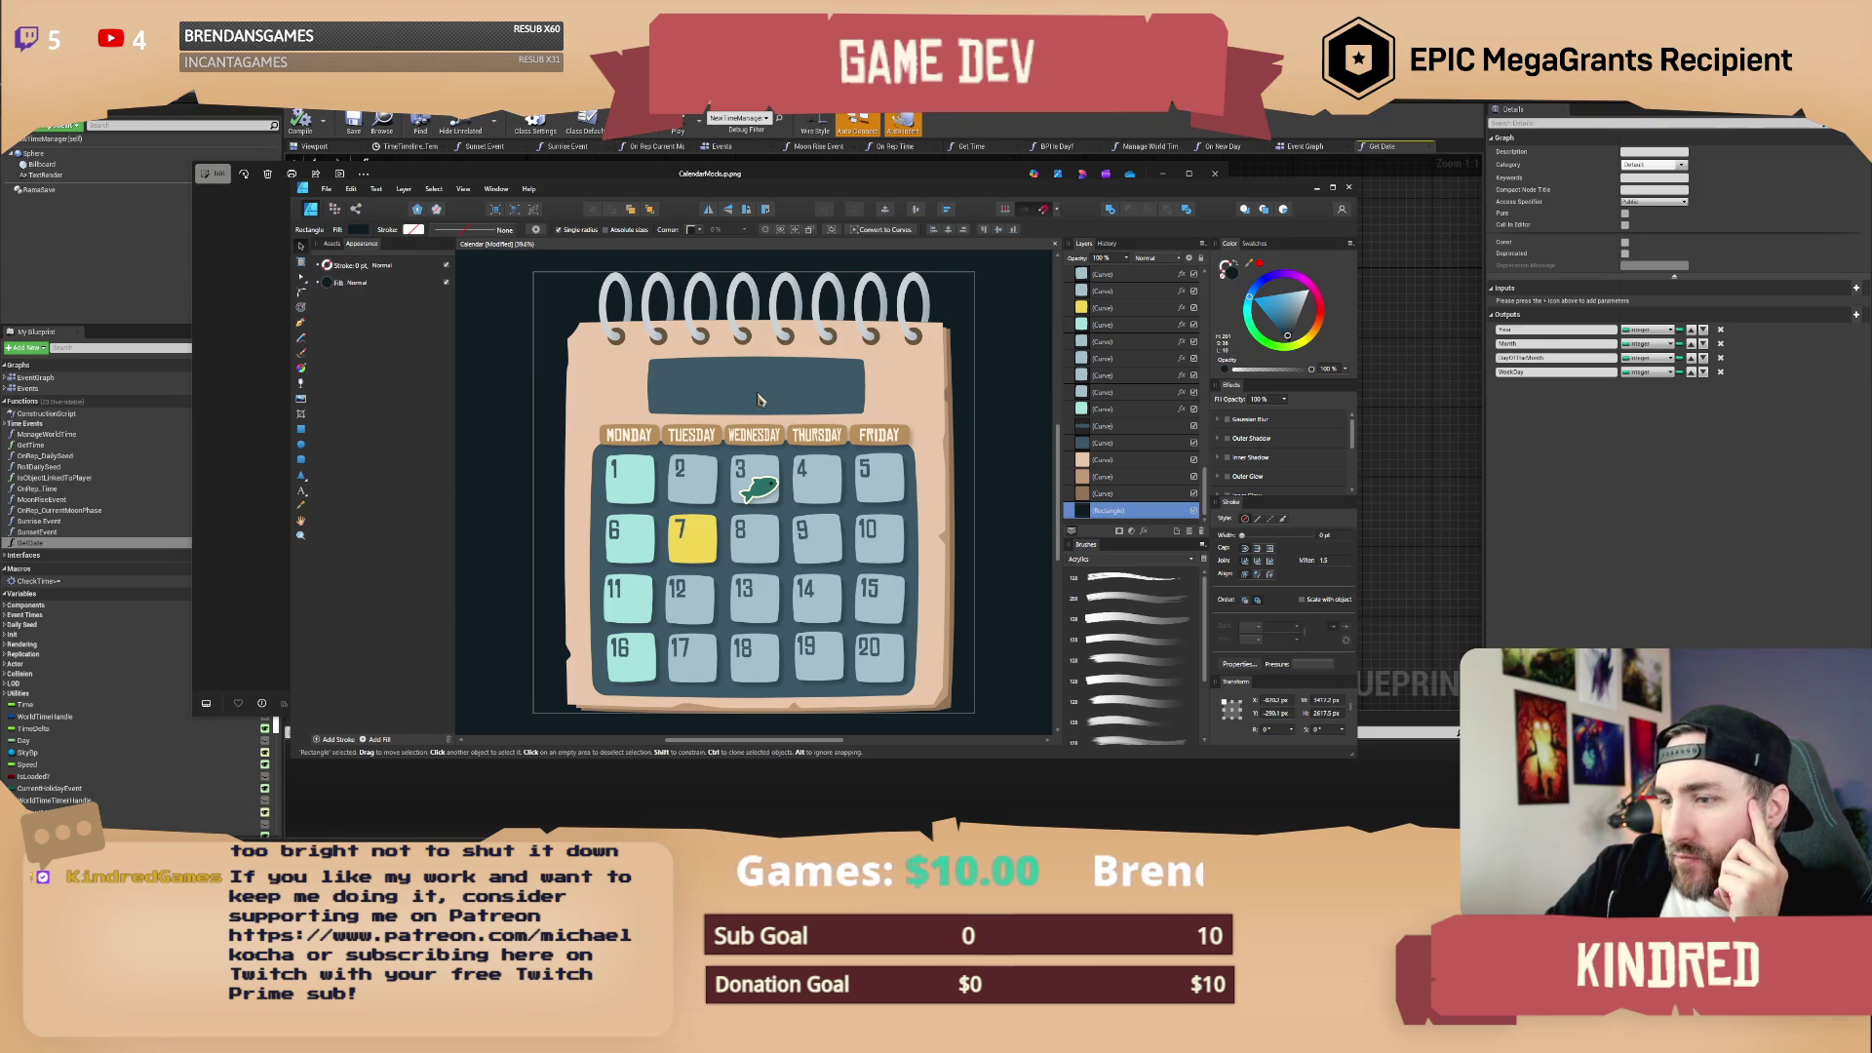
Step: Change the Get Date divide node's value from 64 to 60, then return to Affinity Designer
{"action": "left_click", "coordinate": [1091, 133]}
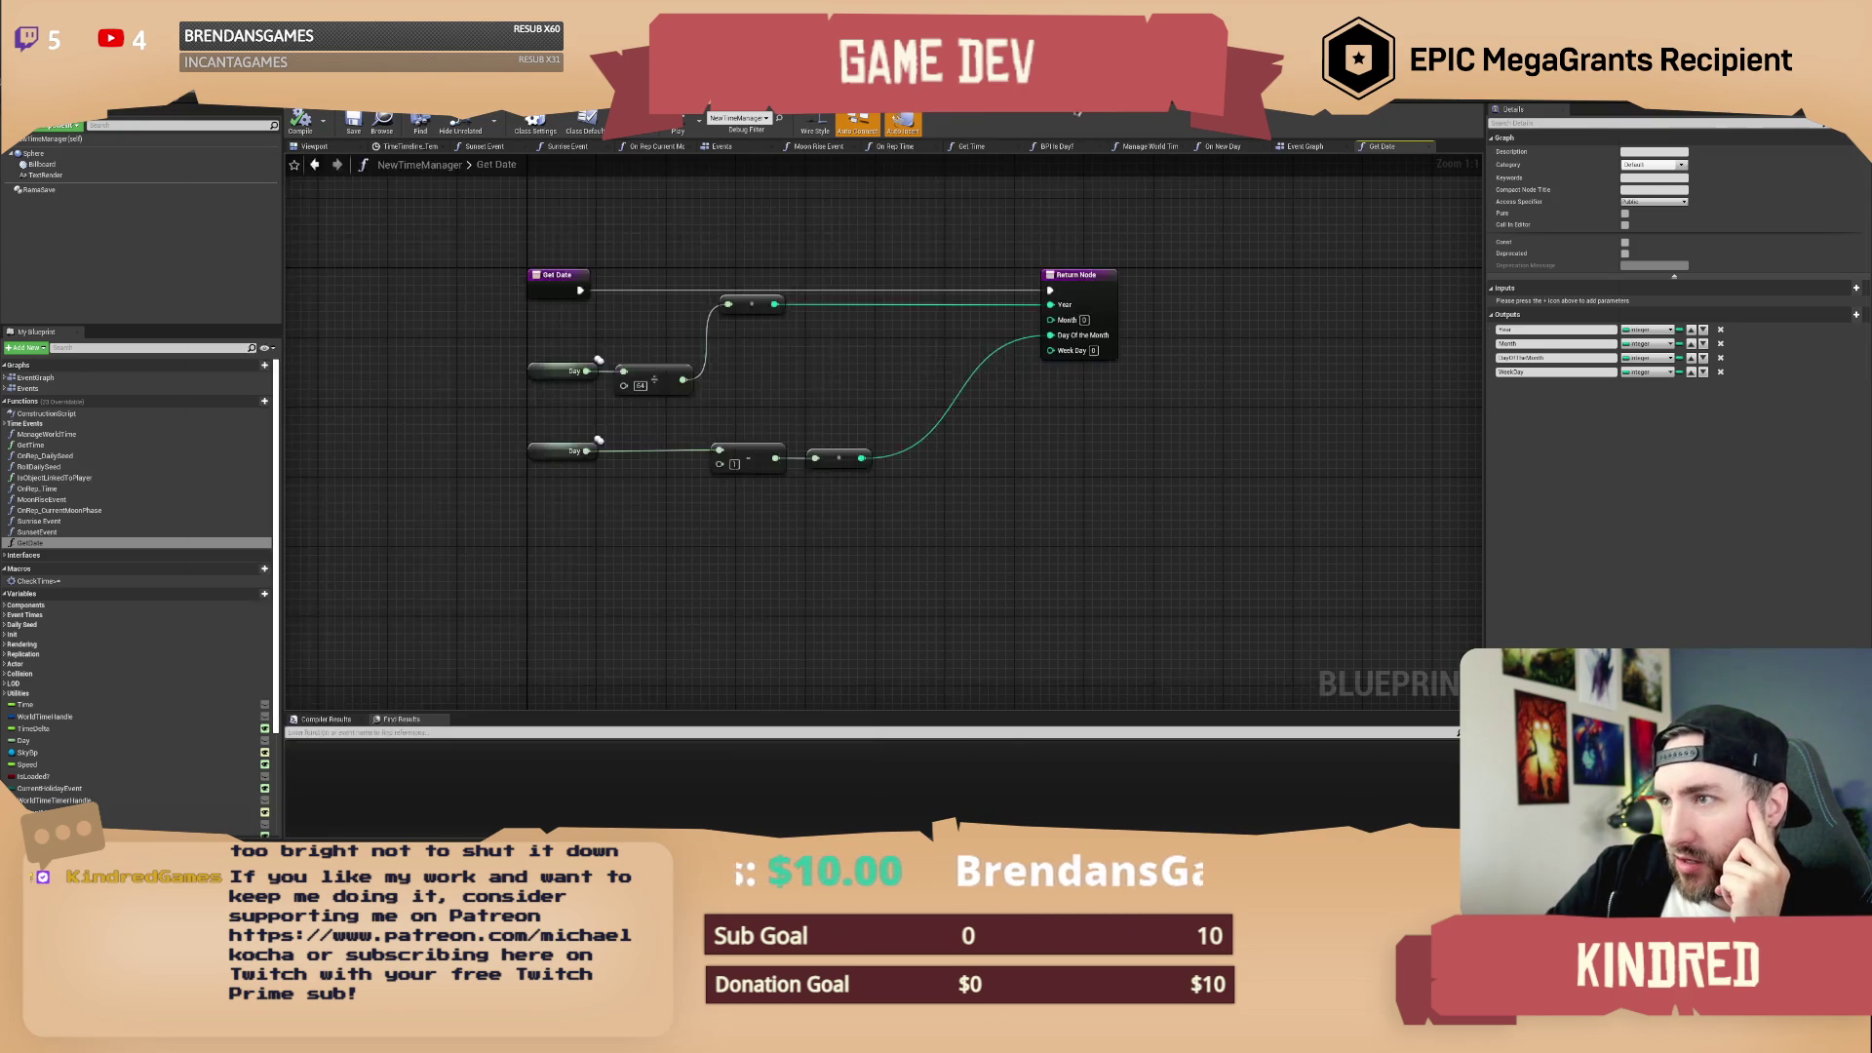
{"action": "left_click", "coordinate": [640, 386]}
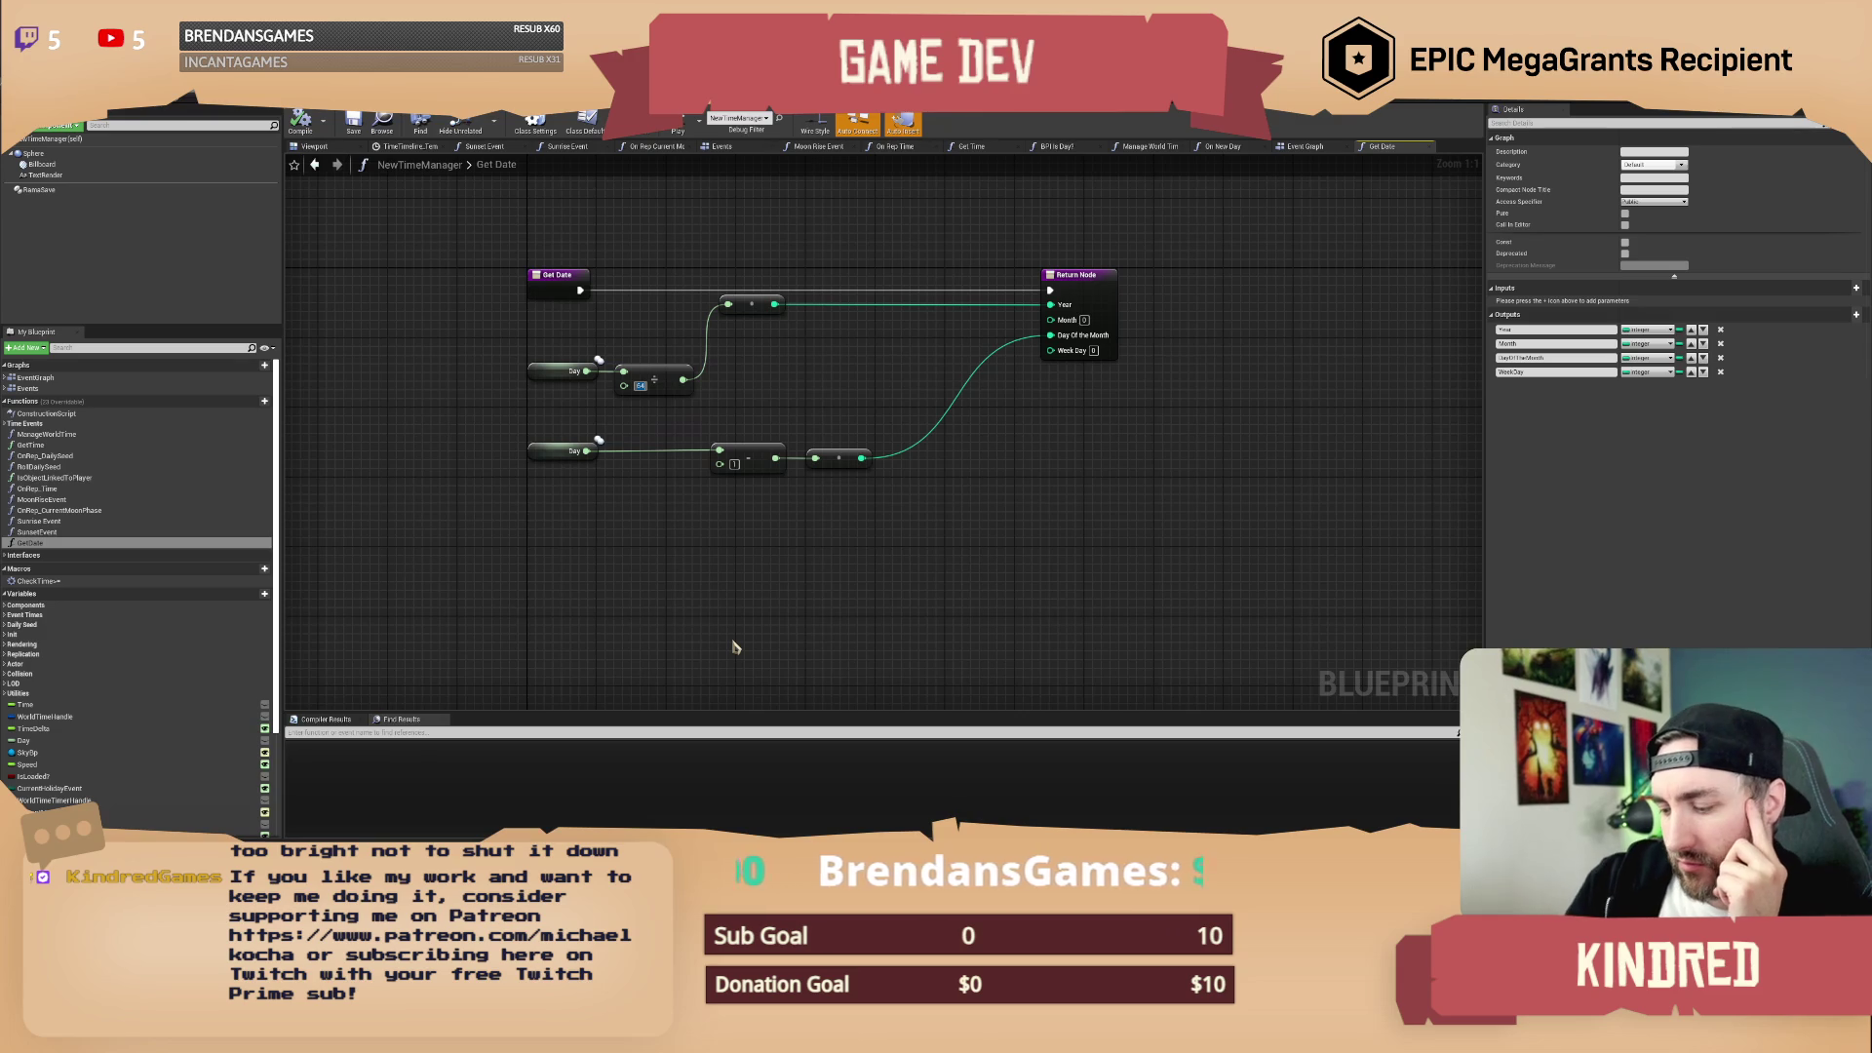
{"action": "type", "text": "60"}
{"action": "mouse_move", "coordinate": [797, 403]}
{"action": "left_mouse_down"}
{"action": "mouse_move", "coordinate": [809, 463]}
{"action": "mouse_move", "coordinate": [718, 485]}
{"action": "left_mouse_up"}
{"action": "left_click", "coordinate": [535, 453]}
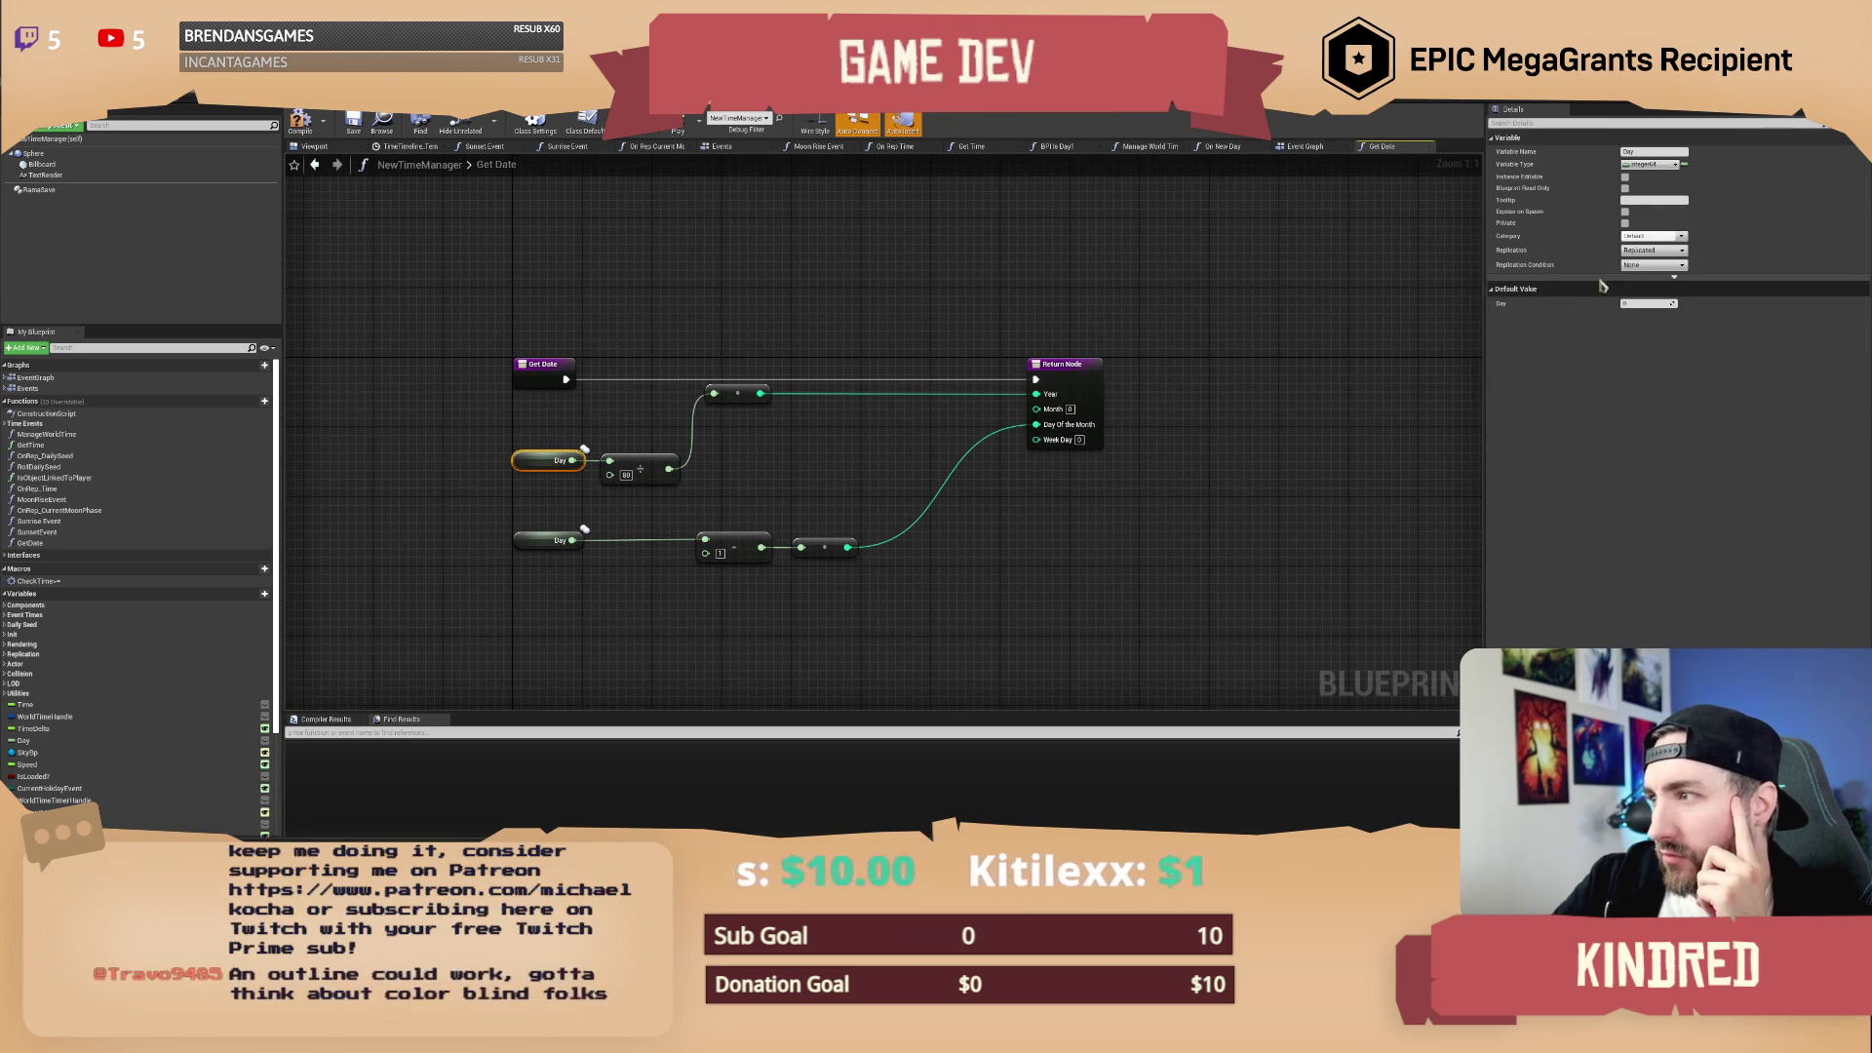
{"action": "left_click", "coordinate": [739, 508]}
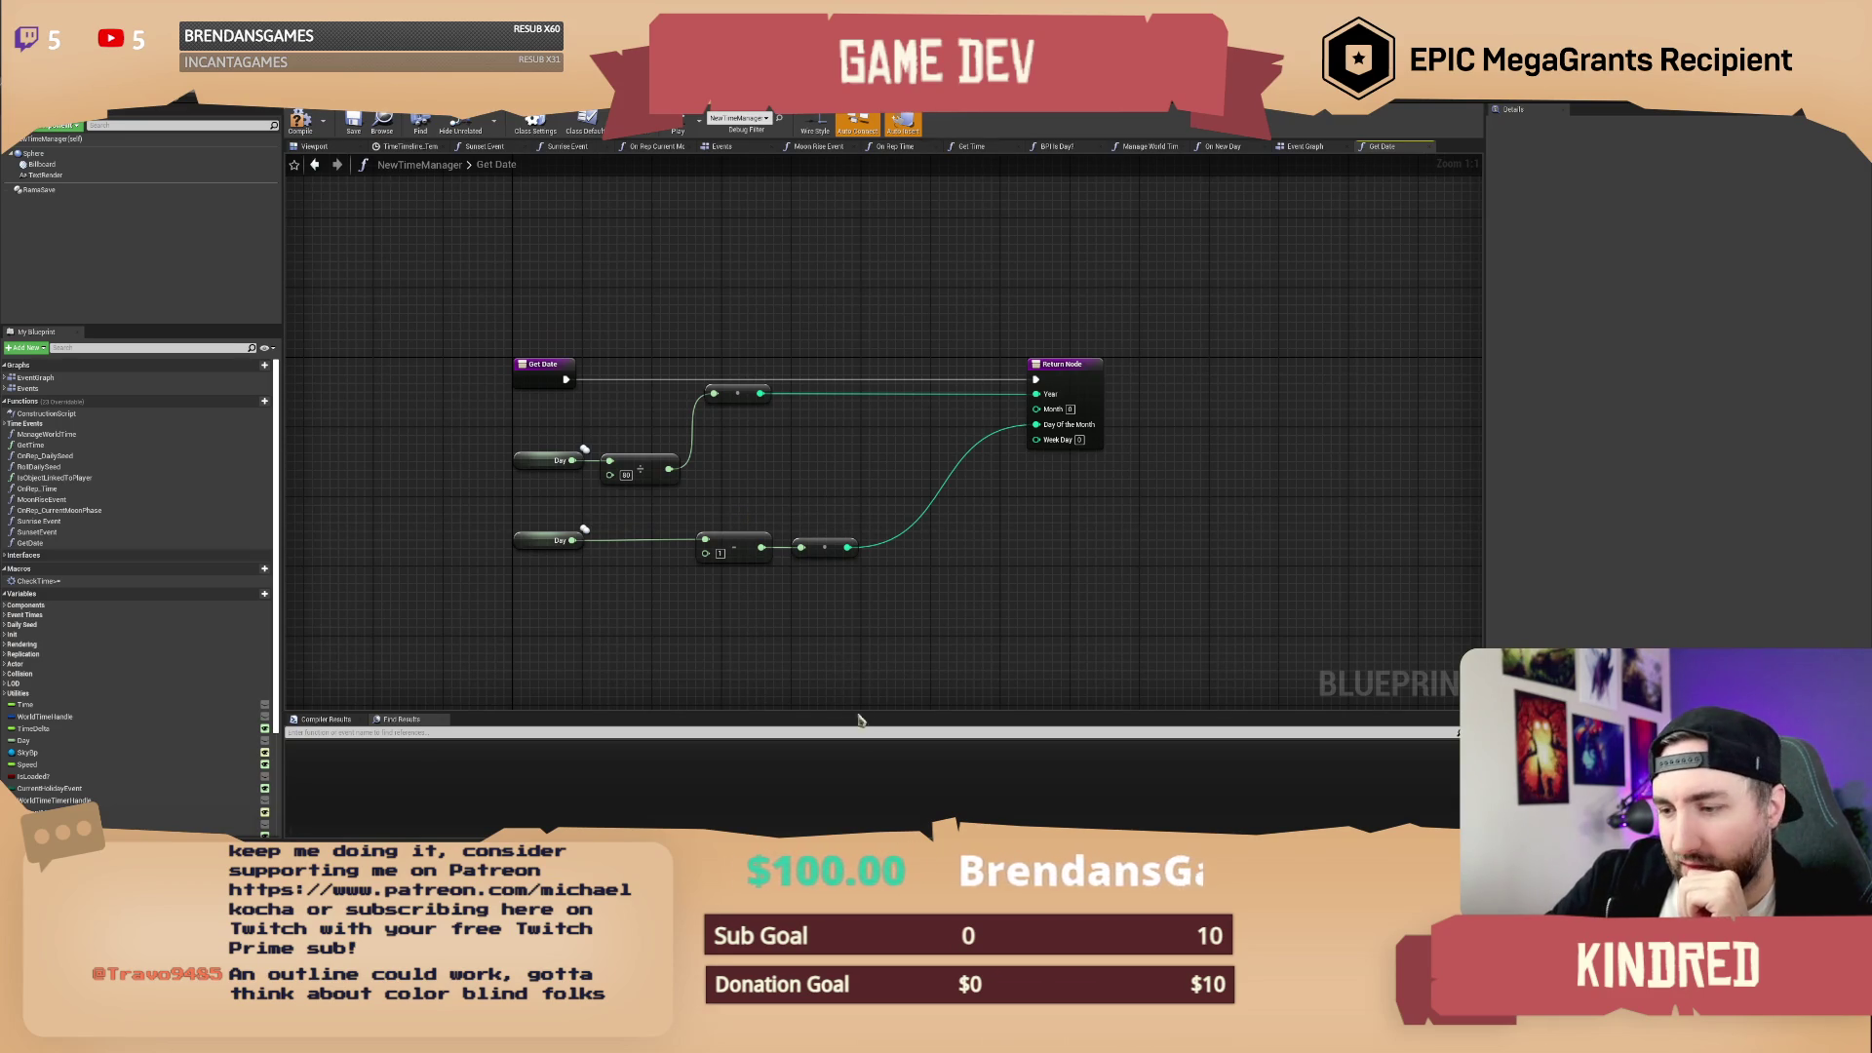
{"action": "key", "text": "alt+Tab"}
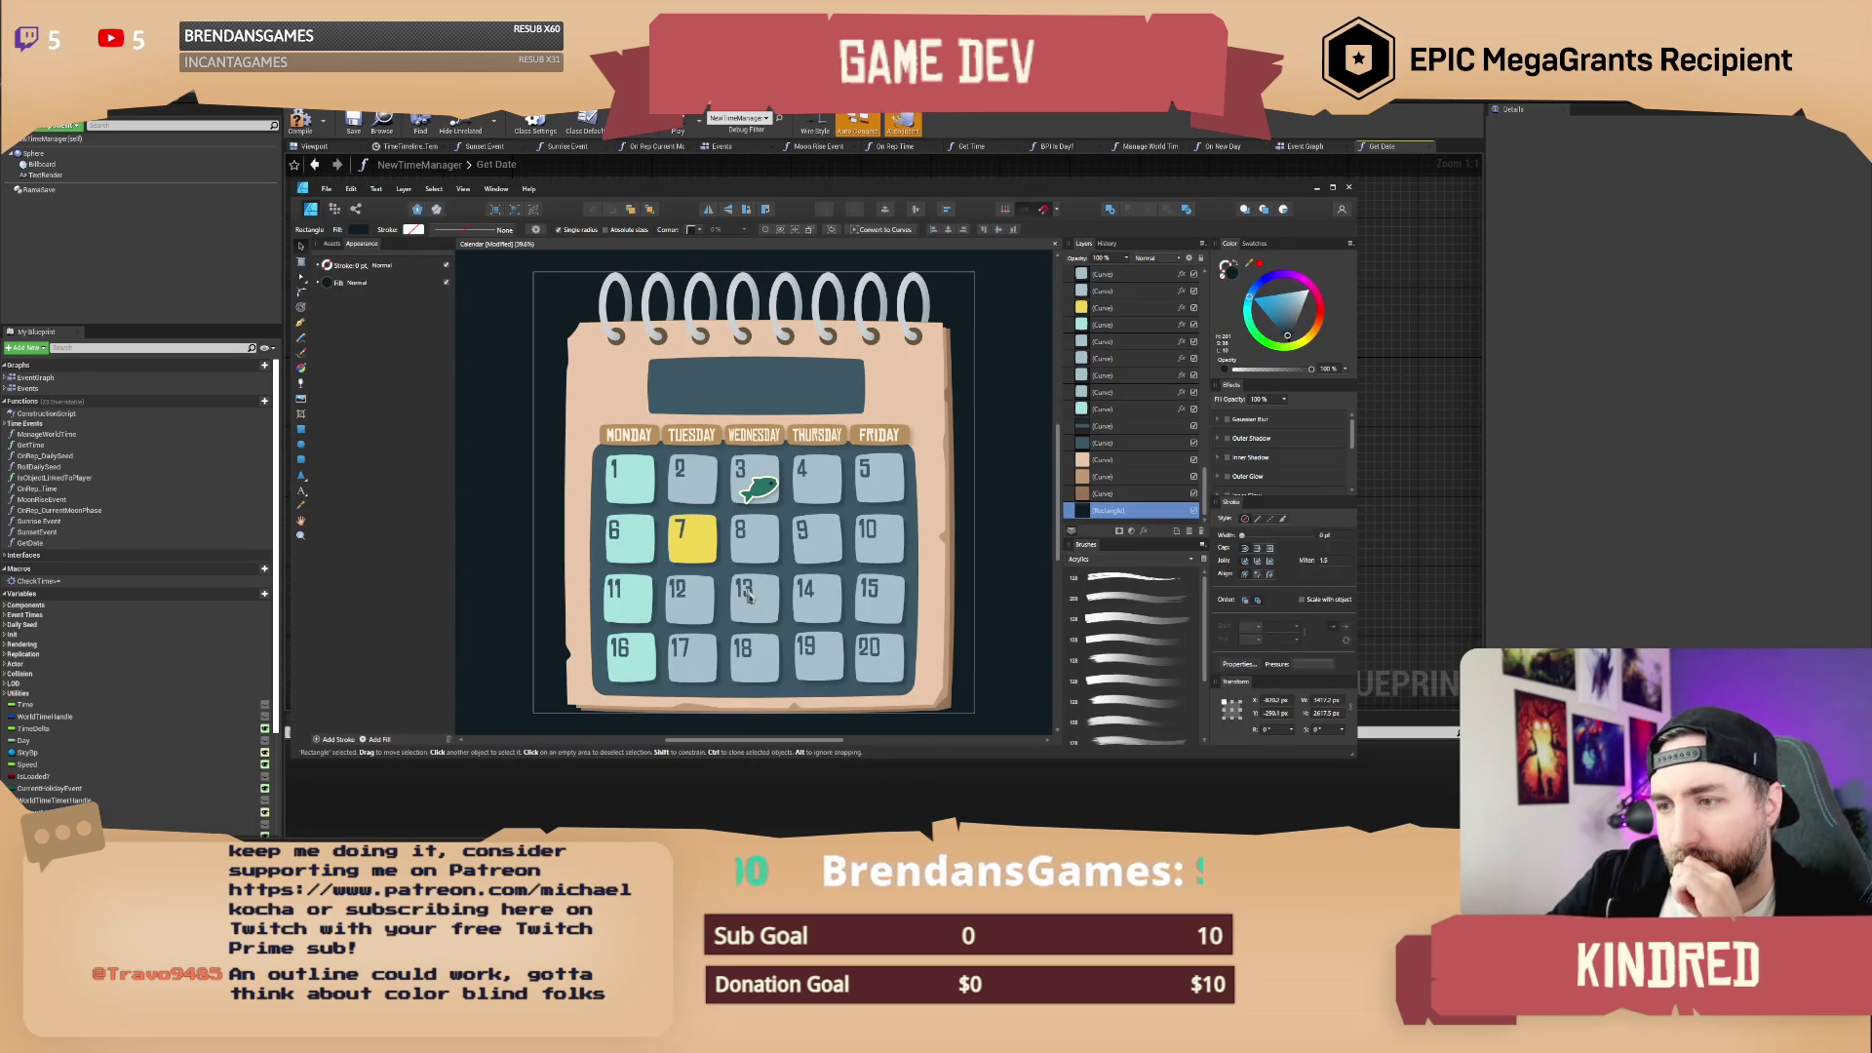
Step: Give the yellow day-7 tile the day-2 tile's light blue style and maximise the design window
{"action": "left_click", "coordinate": [712, 561]}
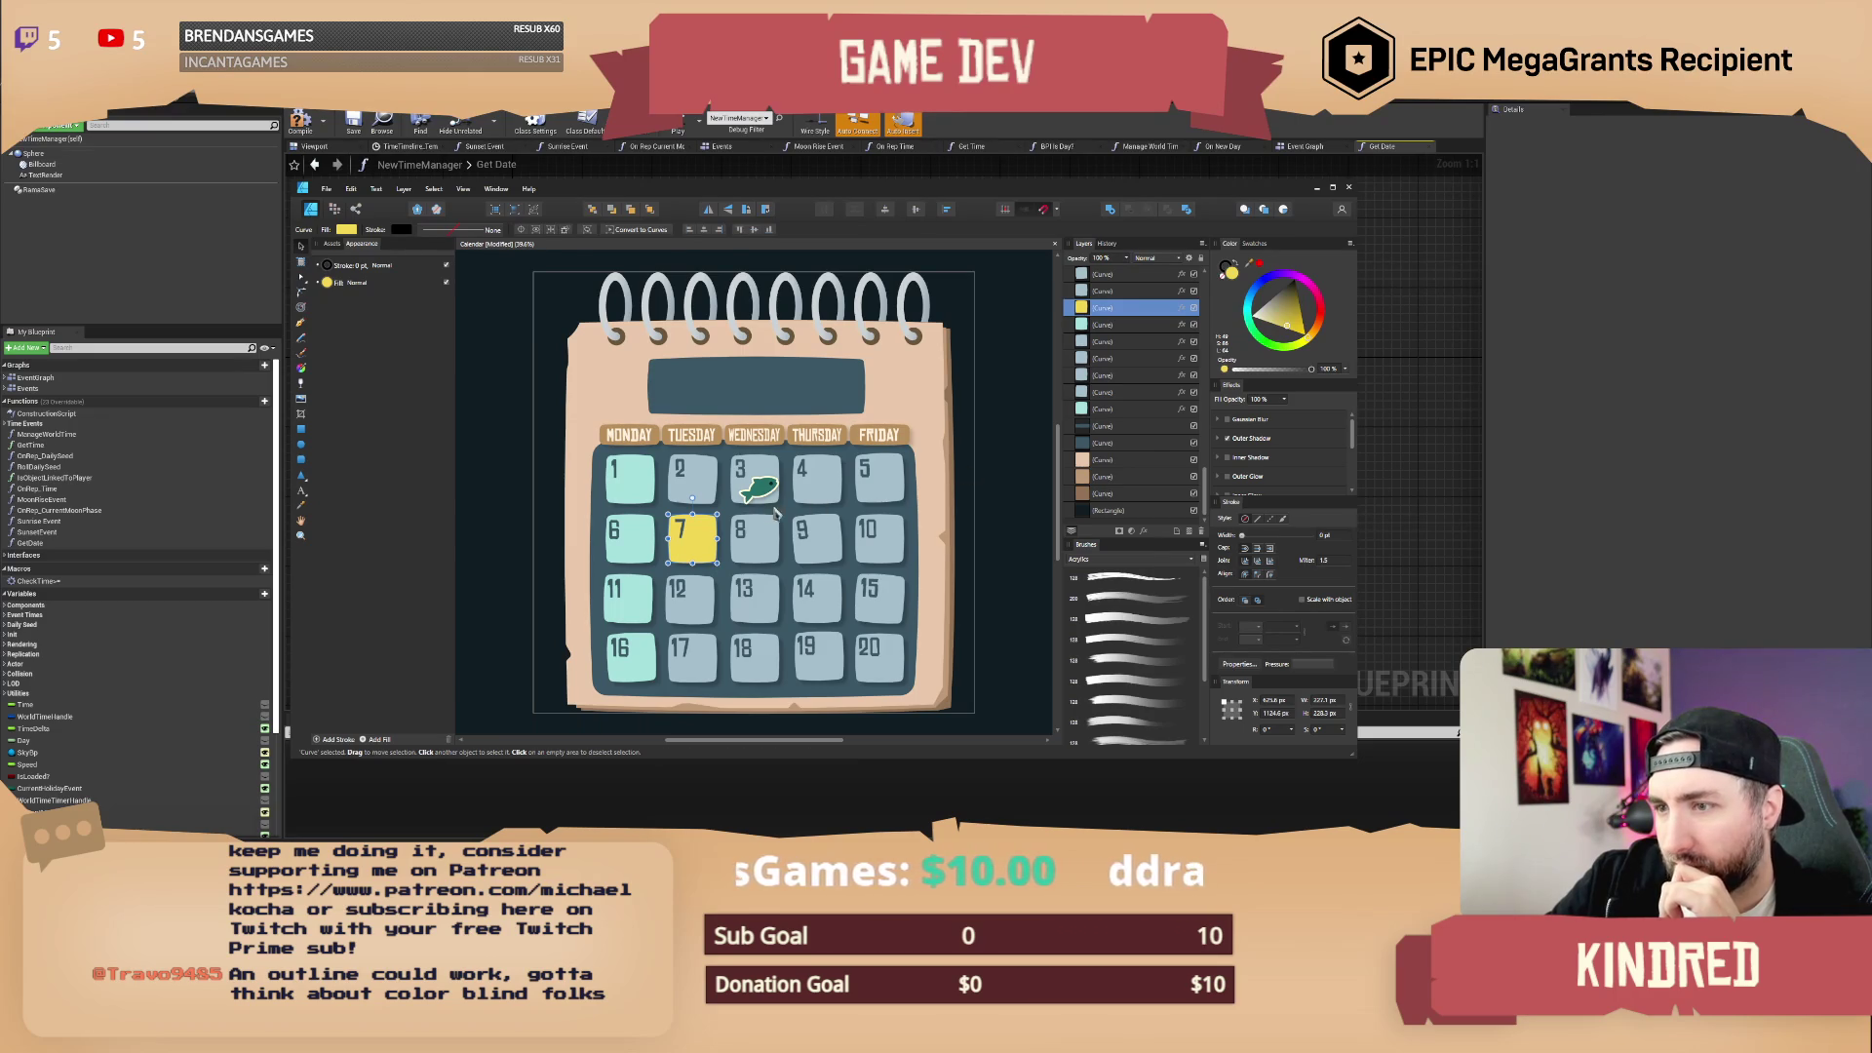
{"action": "left_click", "coordinate": [704, 497]}
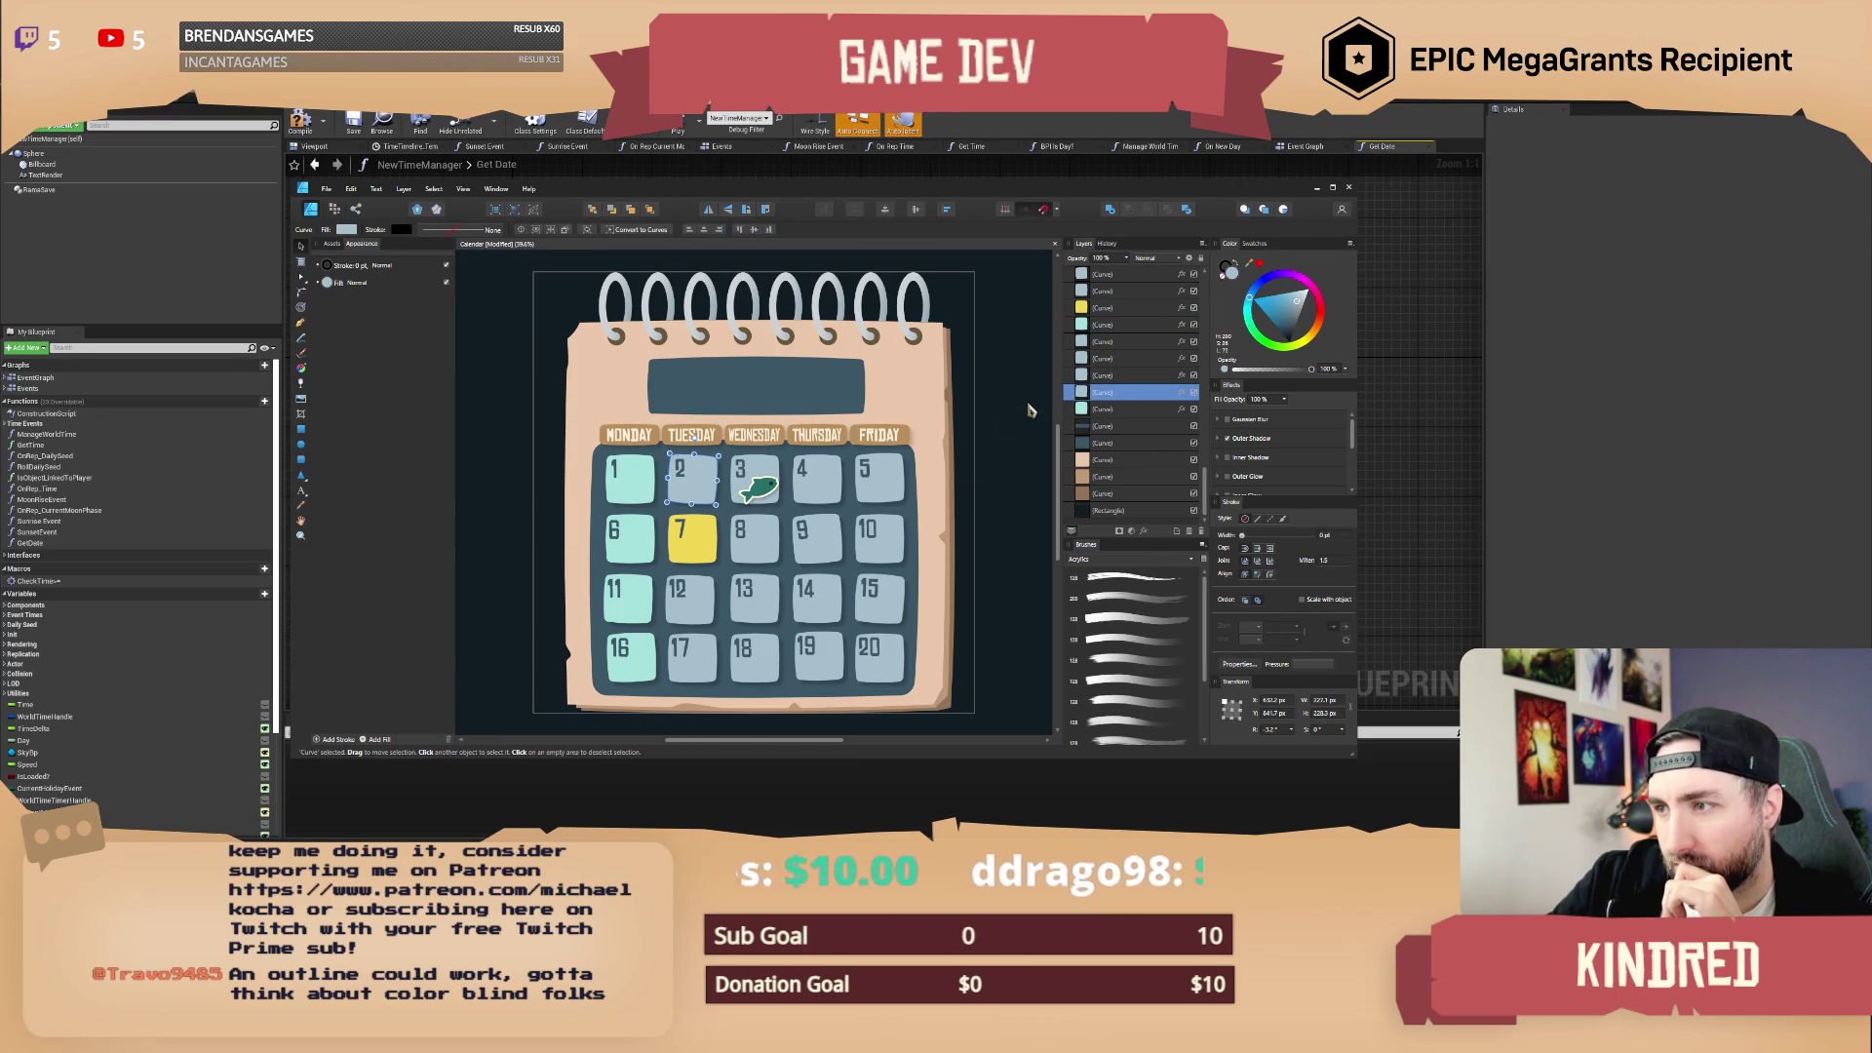
{"action": "left_click", "coordinate": [710, 552]}
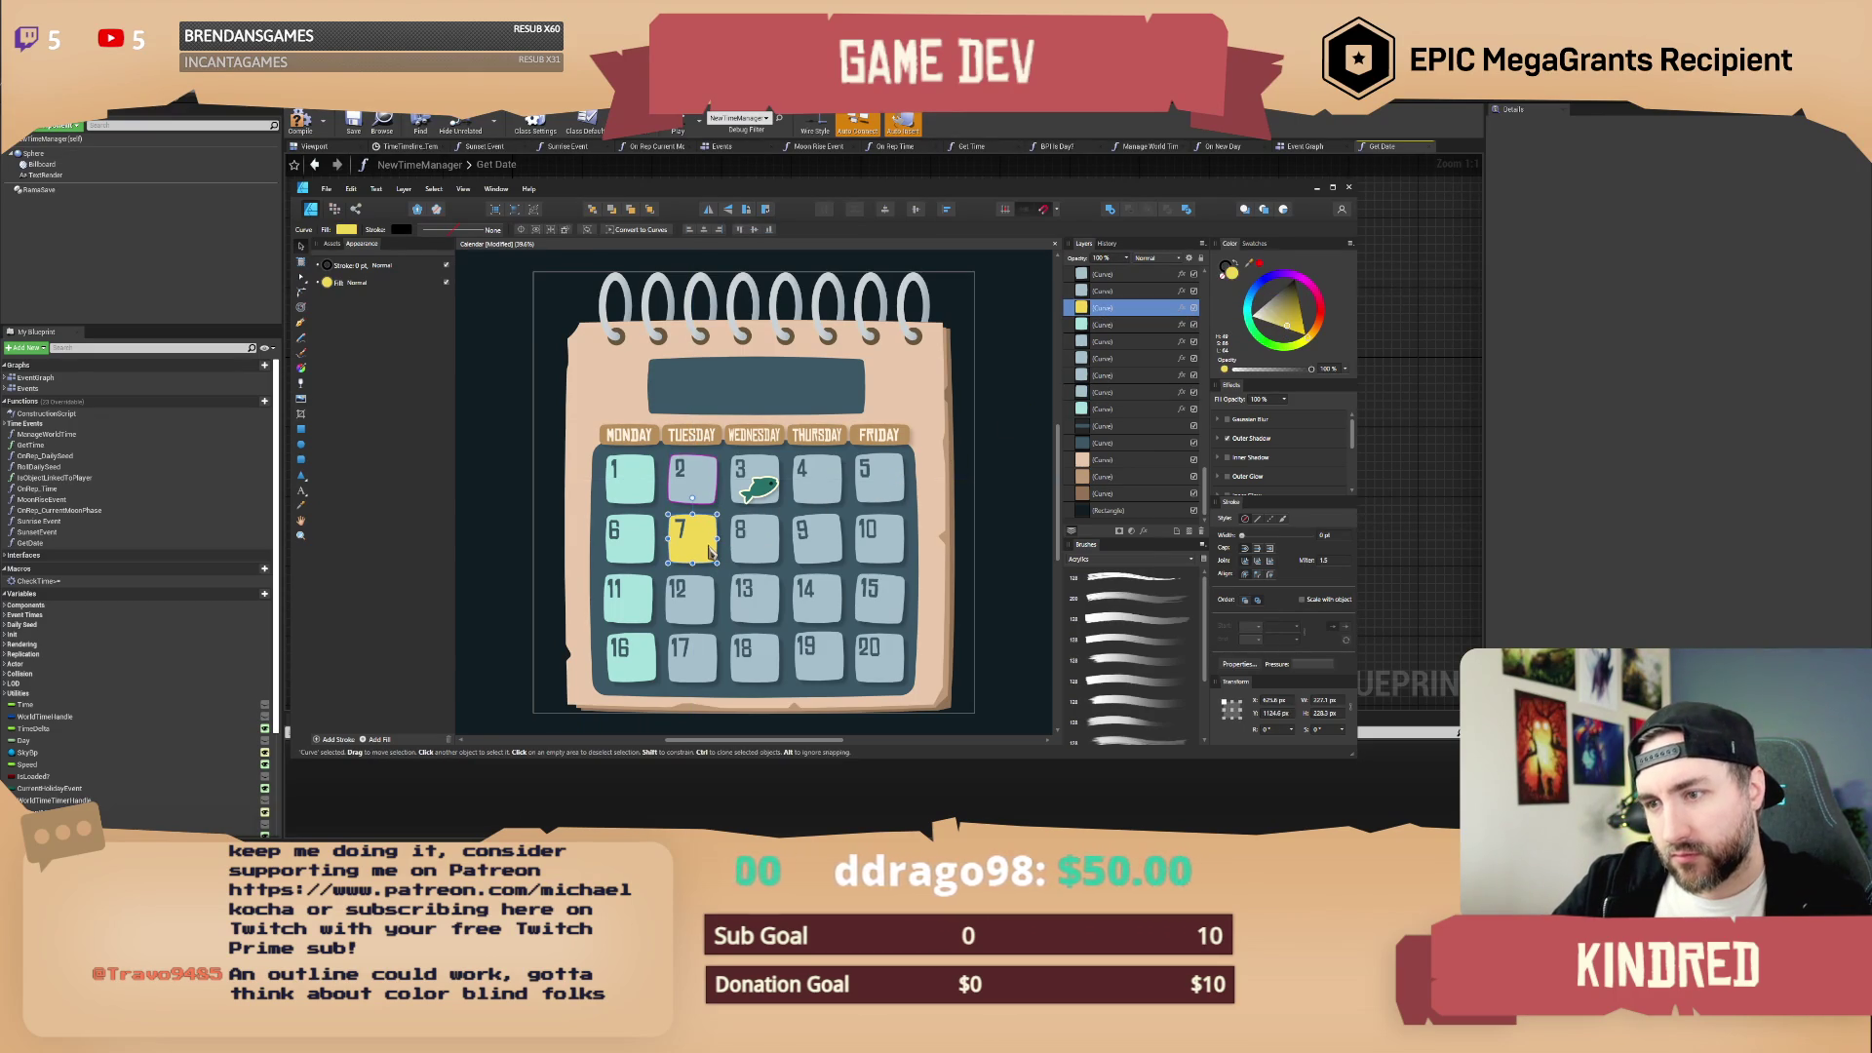
{"action": "key", "text": "ctrl+z"}
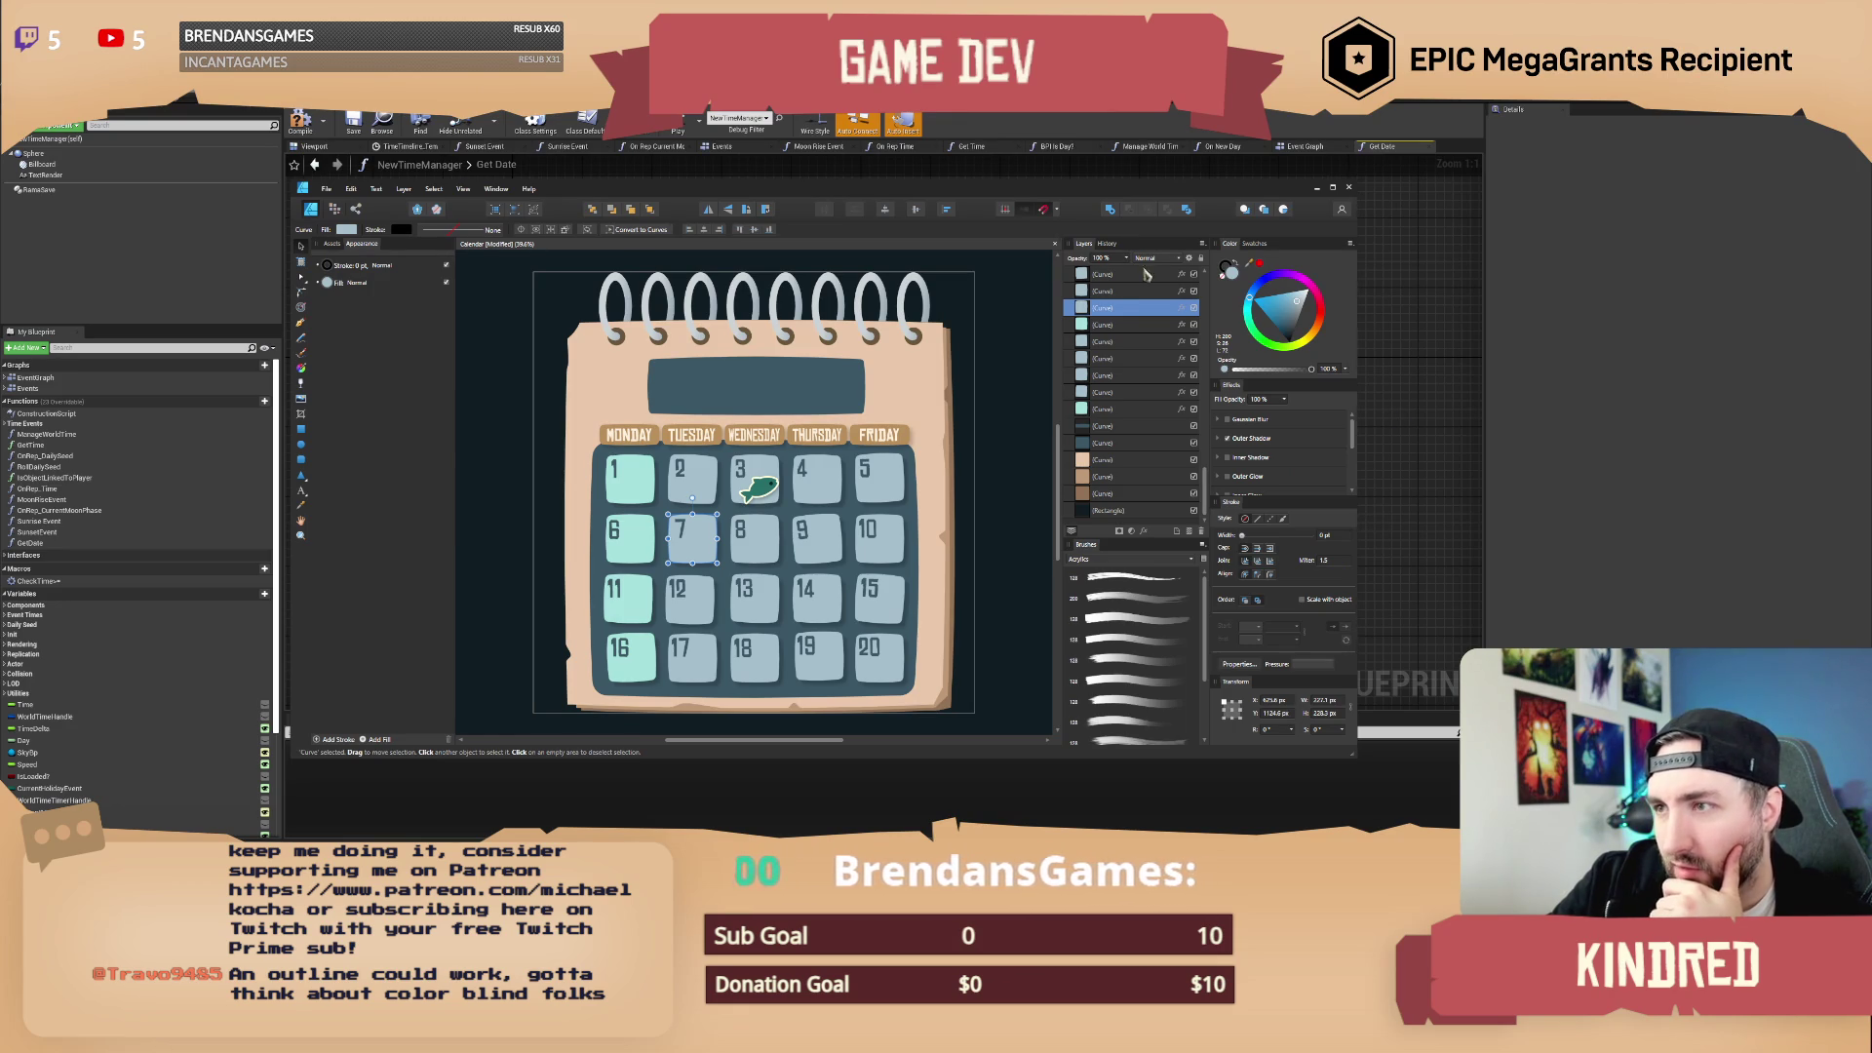
{"action": "left_click_drag", "start_coordinate": [1083, 198], "coordinate": [1094, 161]}
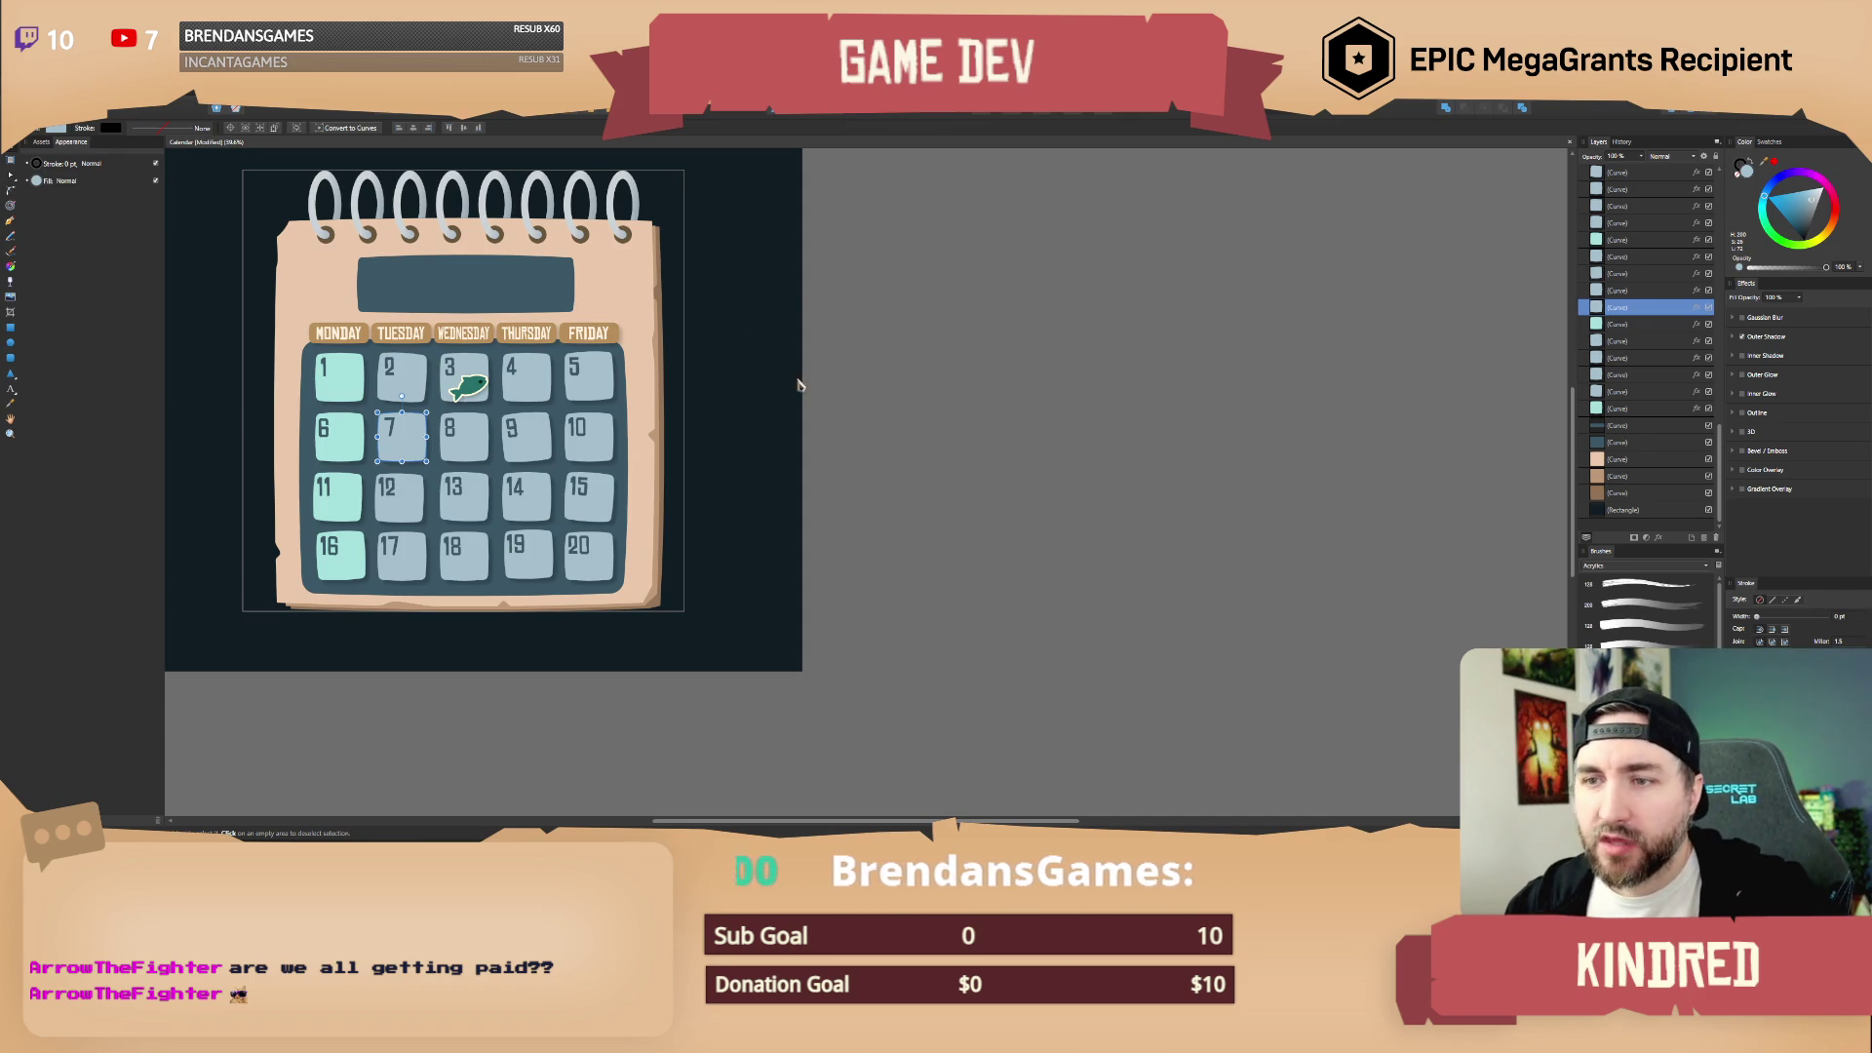
Step: Move the calendar toward the canvas centre and clear the day-7 tile selection
{"action": "mouse_move", "coordinate": [798, 383]}
{"action": "left_mouse_down"}
{"action": "mouse_move", "coordinate": [1003, 509]}
{"action": "mouse_move", "coordinate": [1049, 495]}
{"action": "left_mouse_up"}
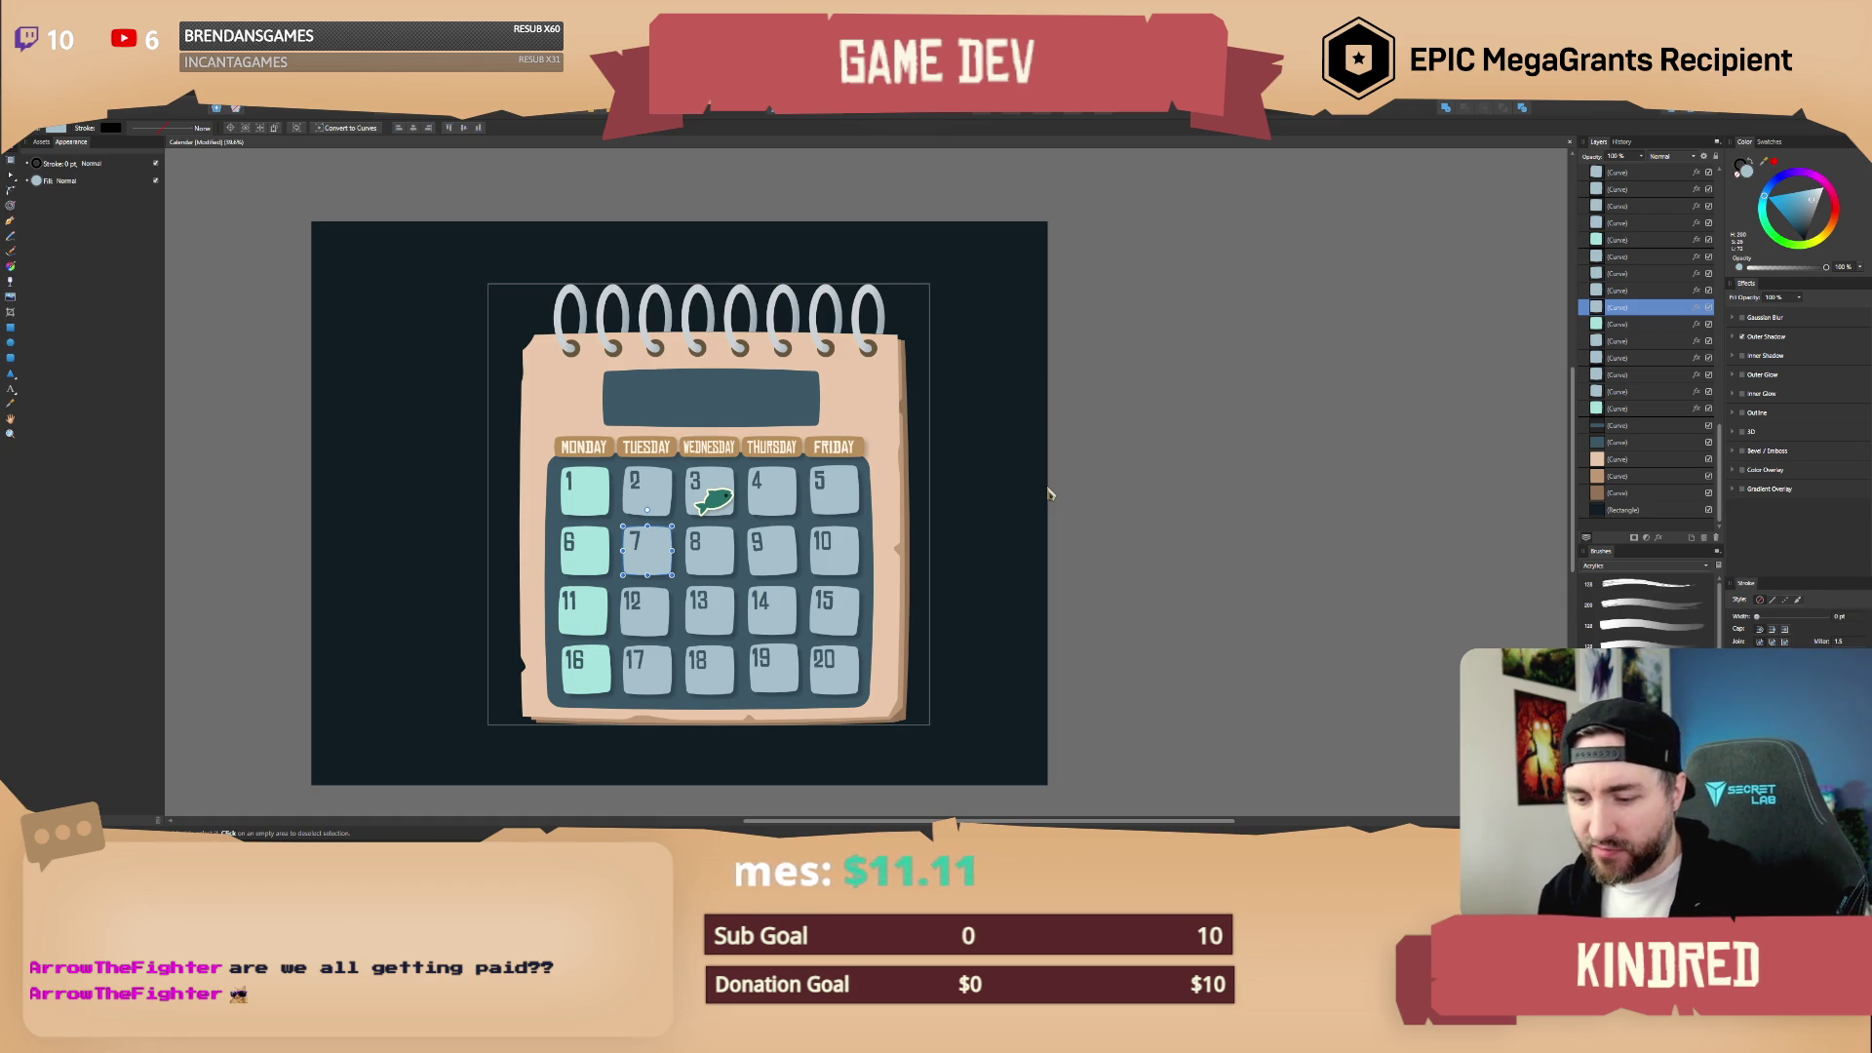
{"action": "left_click", "coordinate": [1068, 495]}
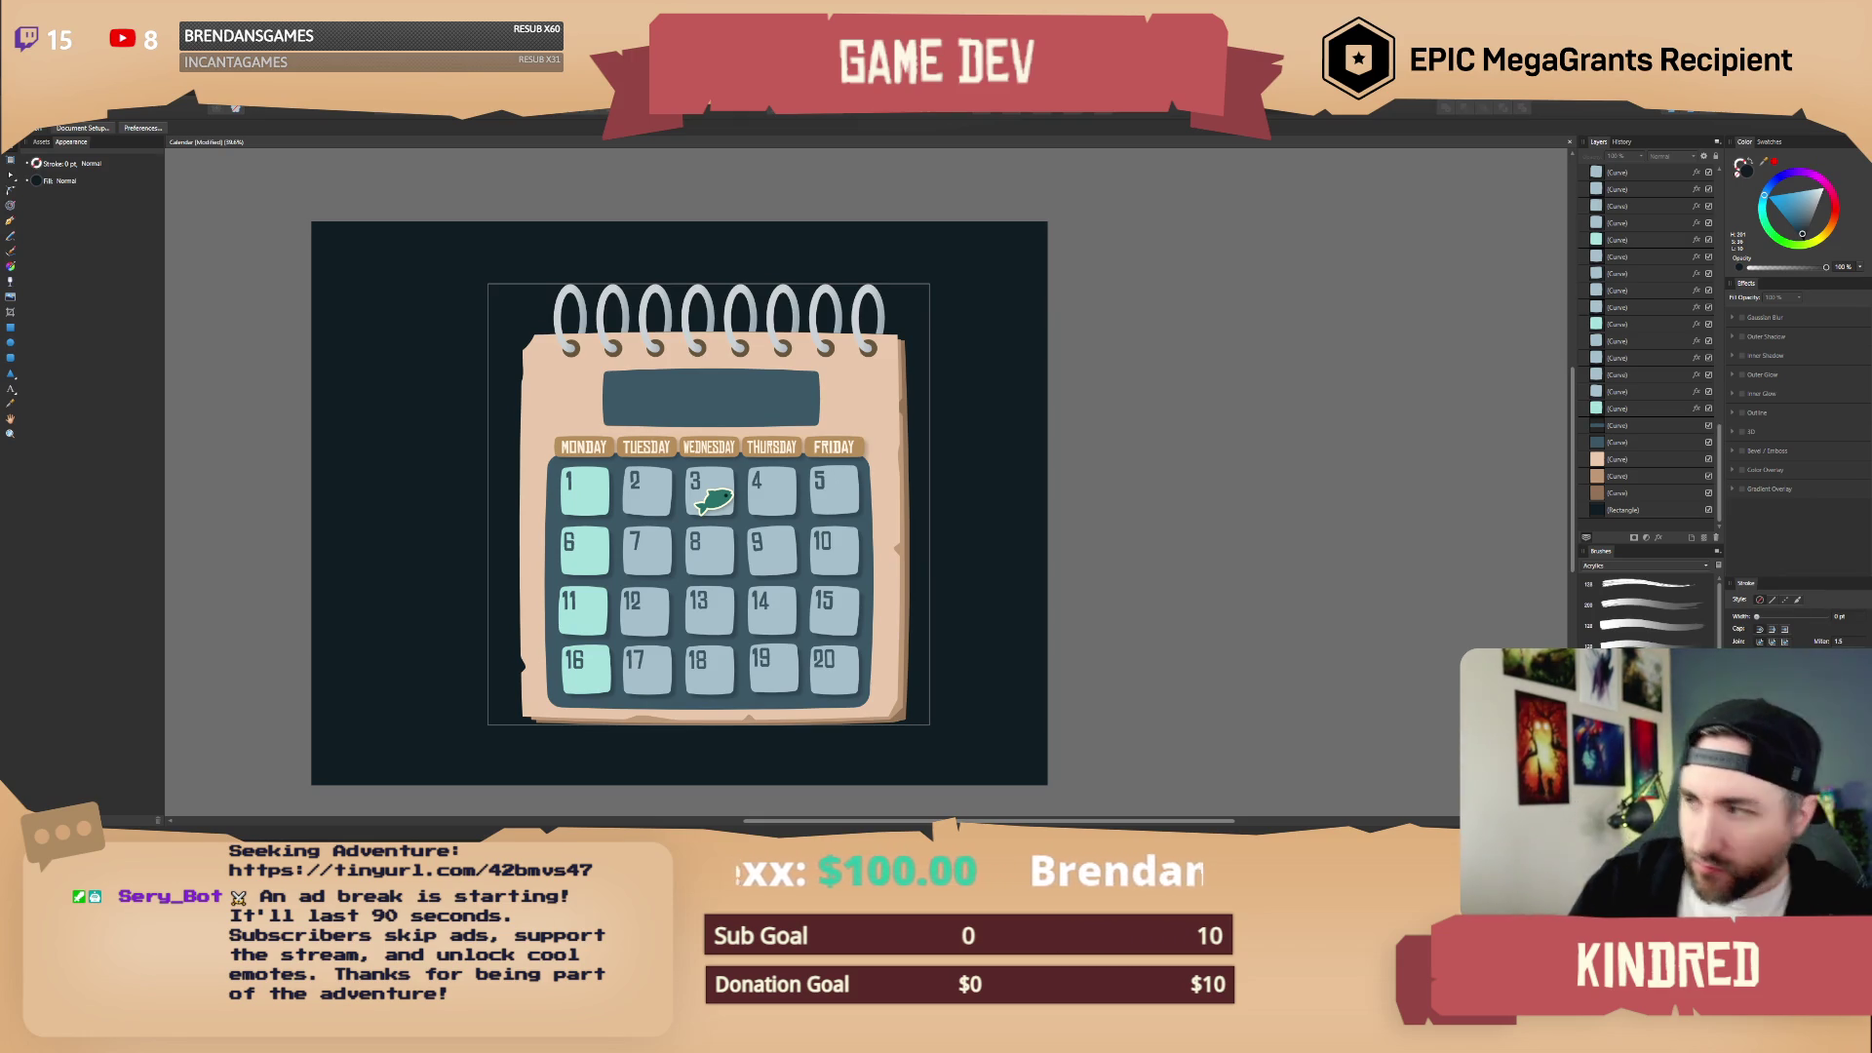
{"action": "scroll", "coordinate": [822, 393], "scroll_direction": "up", "scroll_amount": 3}
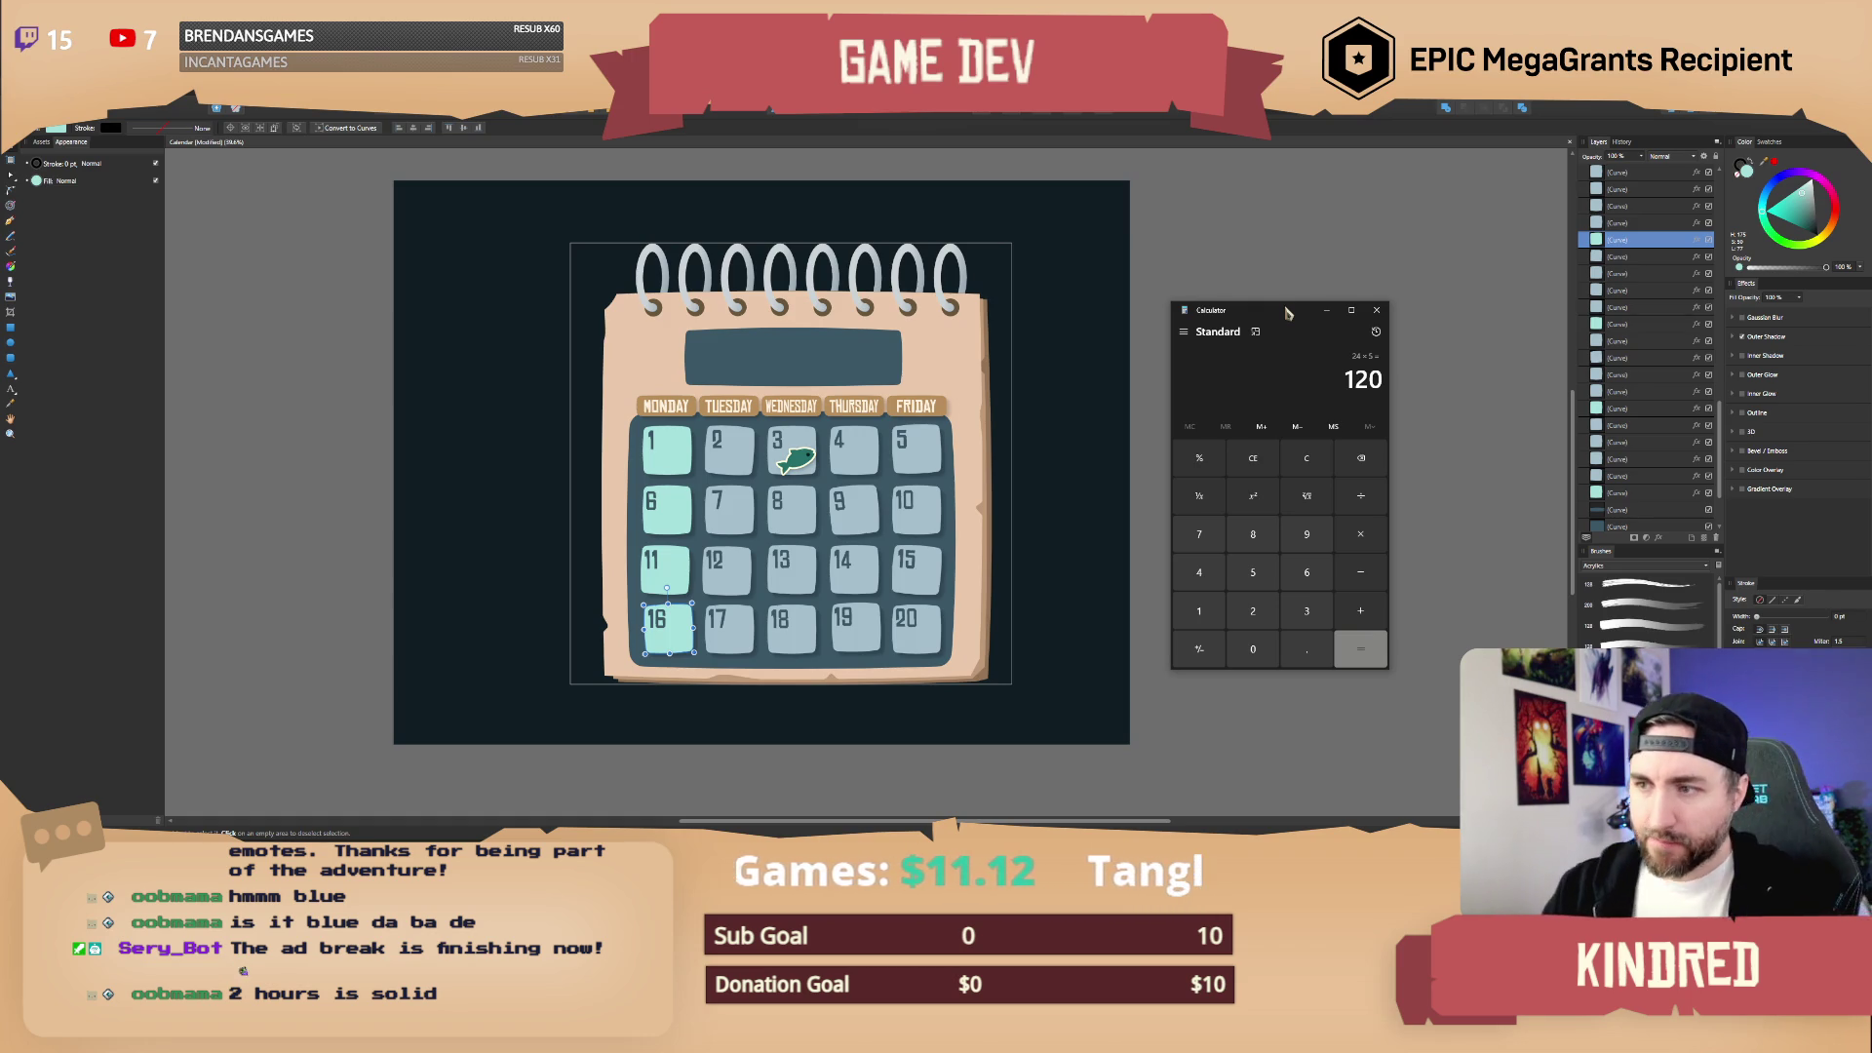
Step: Multiply 24 by 80 in Calculator to get 1,920
{"action": "left_click", "coordinate": [1253, 610]}
{"action": "left_click", "coordinate": [1200, 572]}
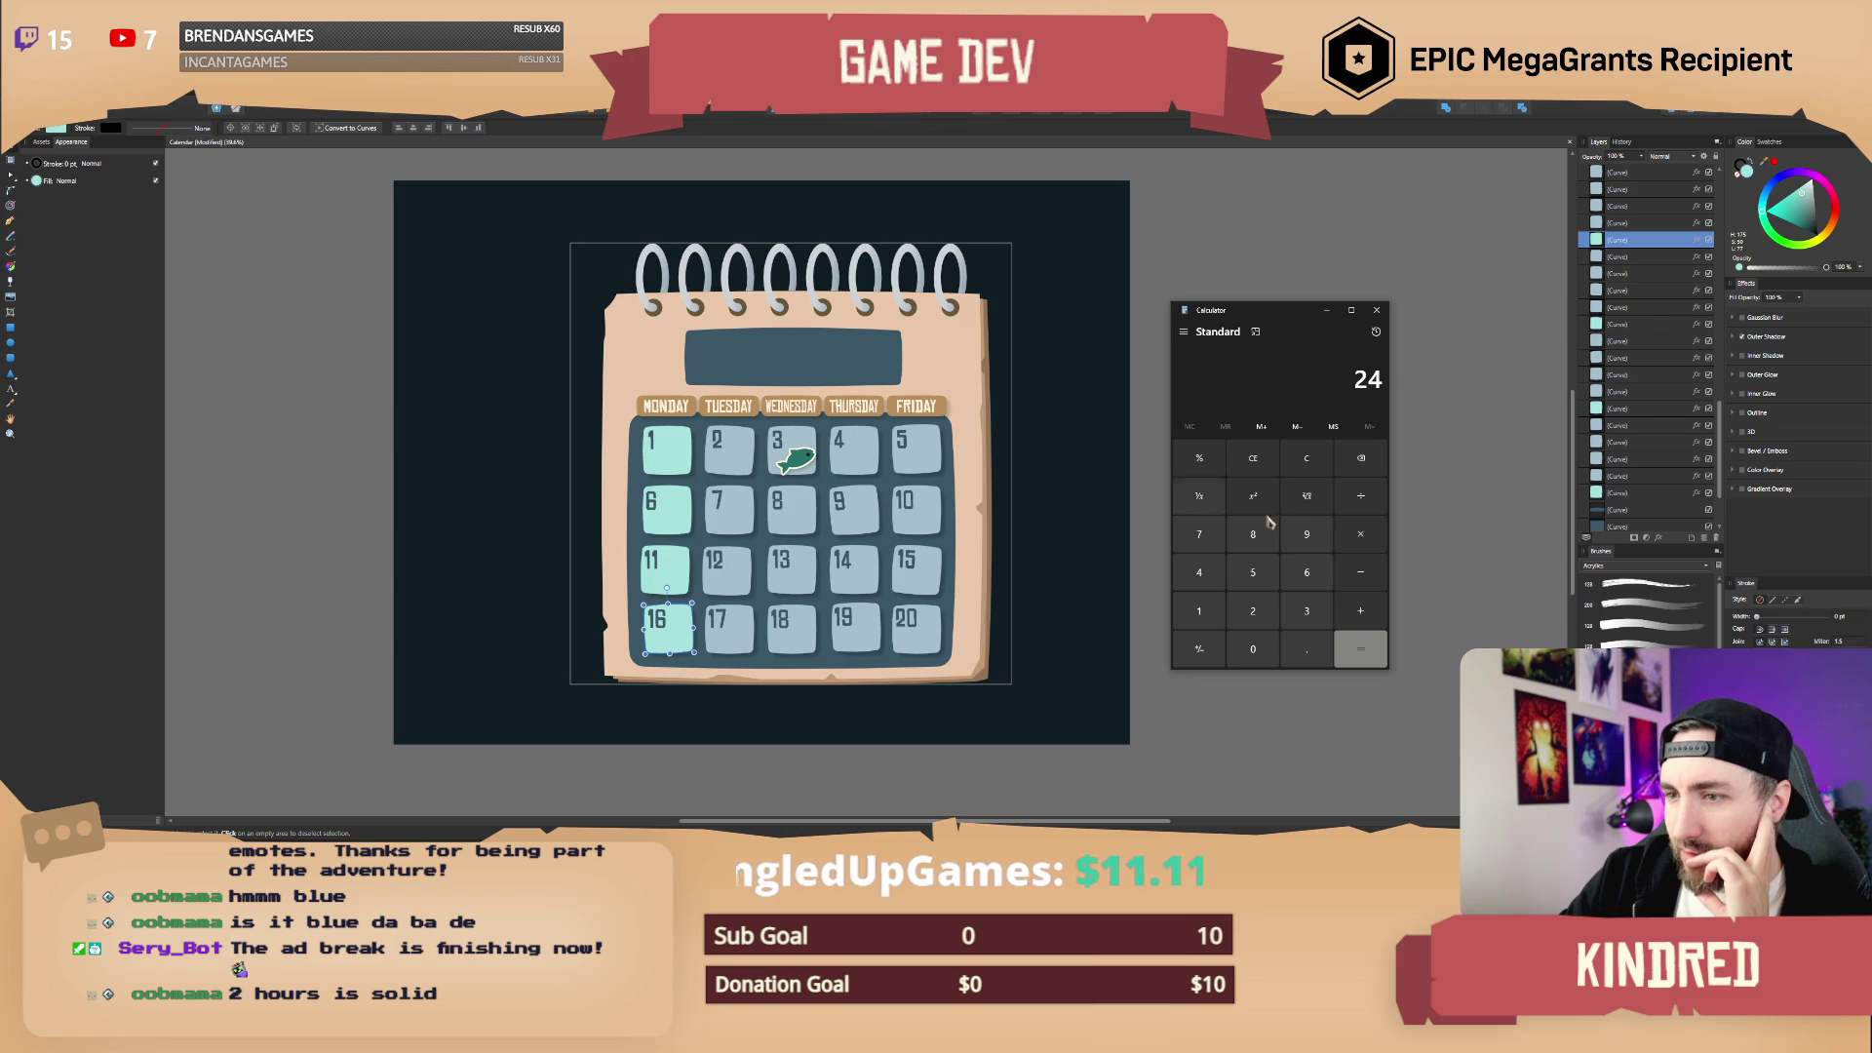
{"action": "left_click", "coordinate": [1361, 539]}
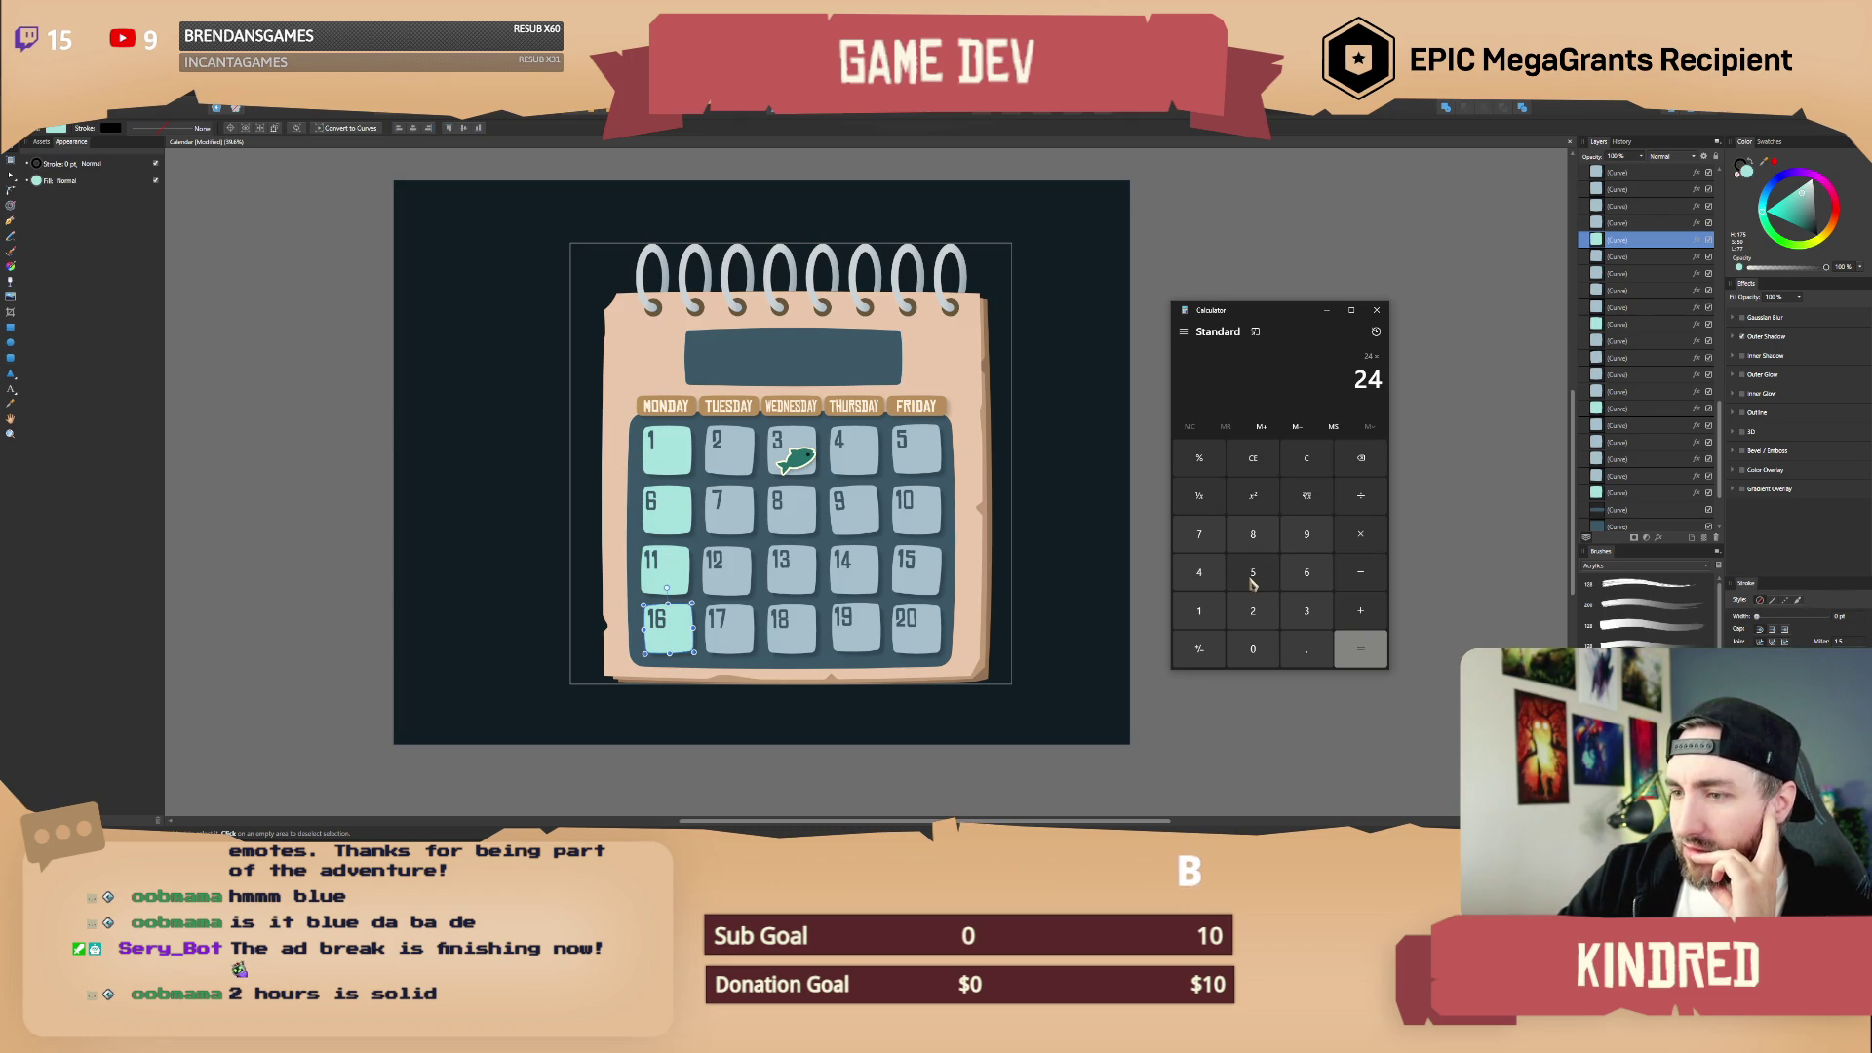
{"action": "left_click", "coordinate": [1253, 535]}
{"action": "left_click", "coordinate": [1253, 649]}
{"action": "left_click", "coordinate": [1370, 651]}
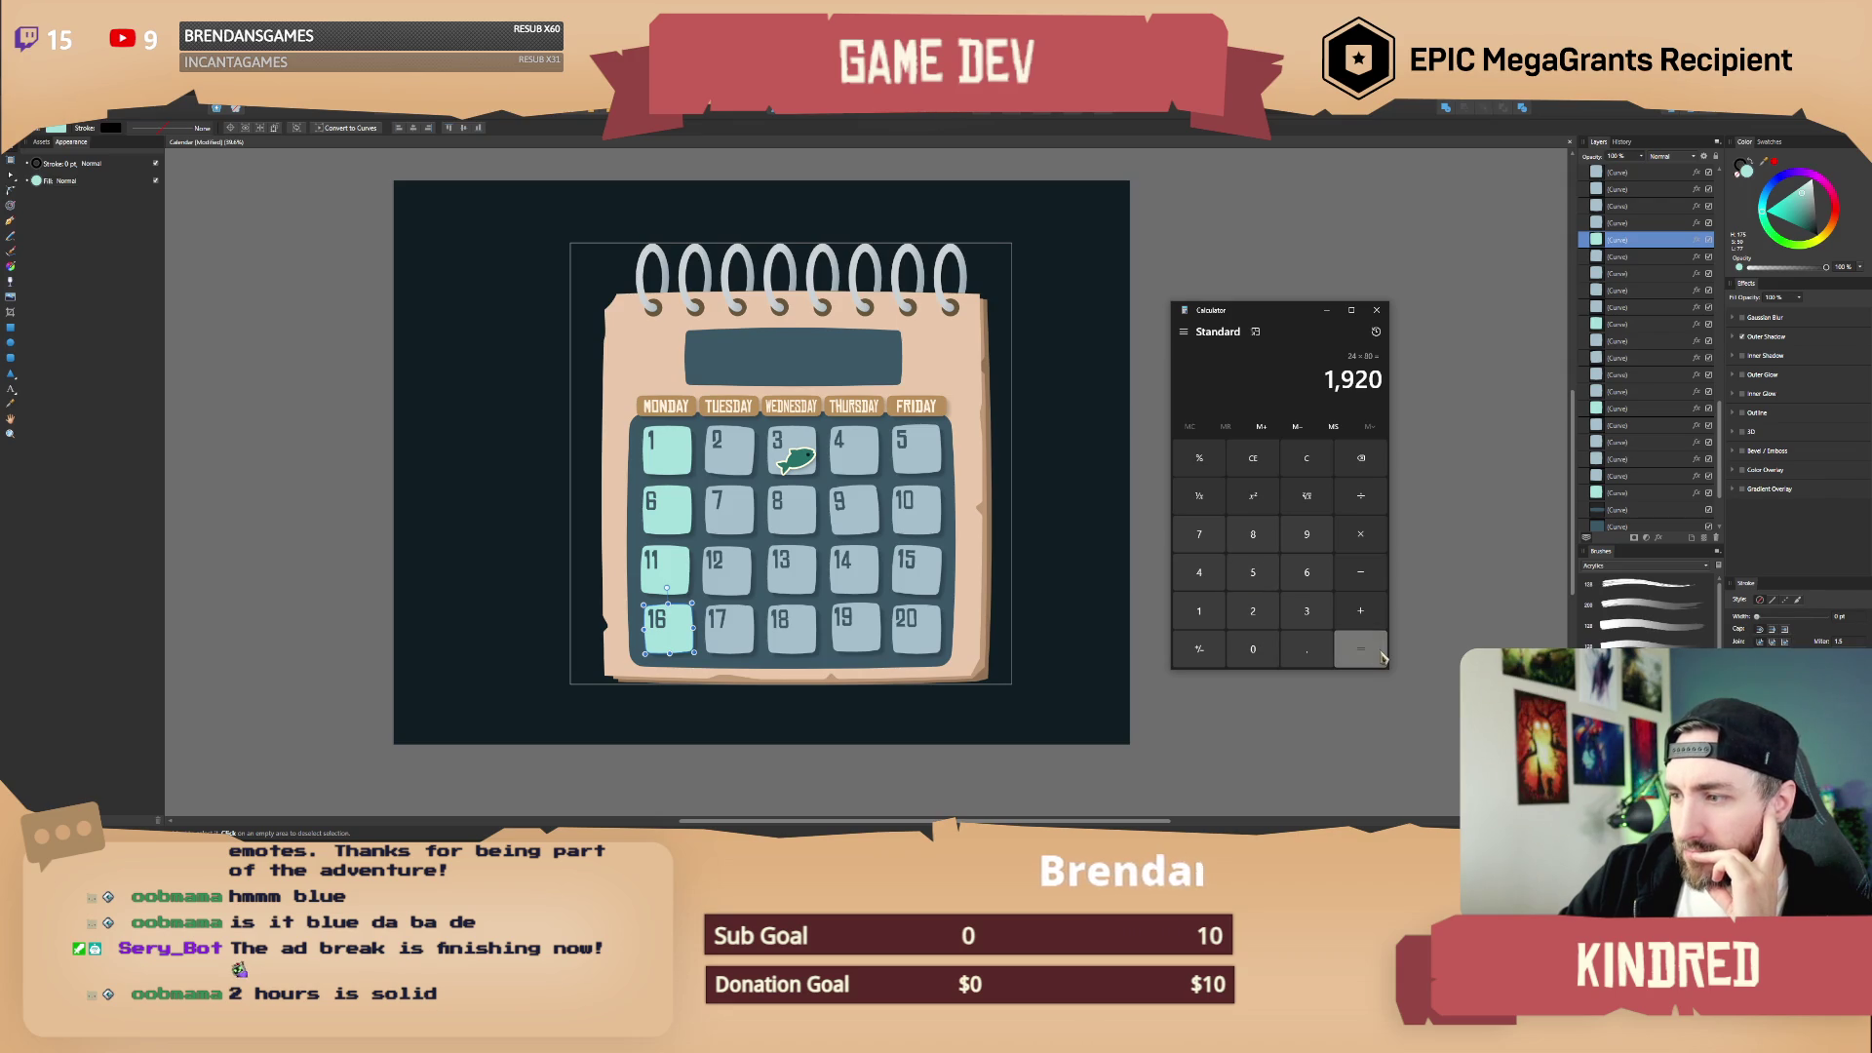
Step: Divide 1,920 by 60 to get 32 and nudge the Calculator window up
{"action": "left_click", "coordinate": [1361, 495]}
{"action": "left_click", "coordinate": [1306, 572]}
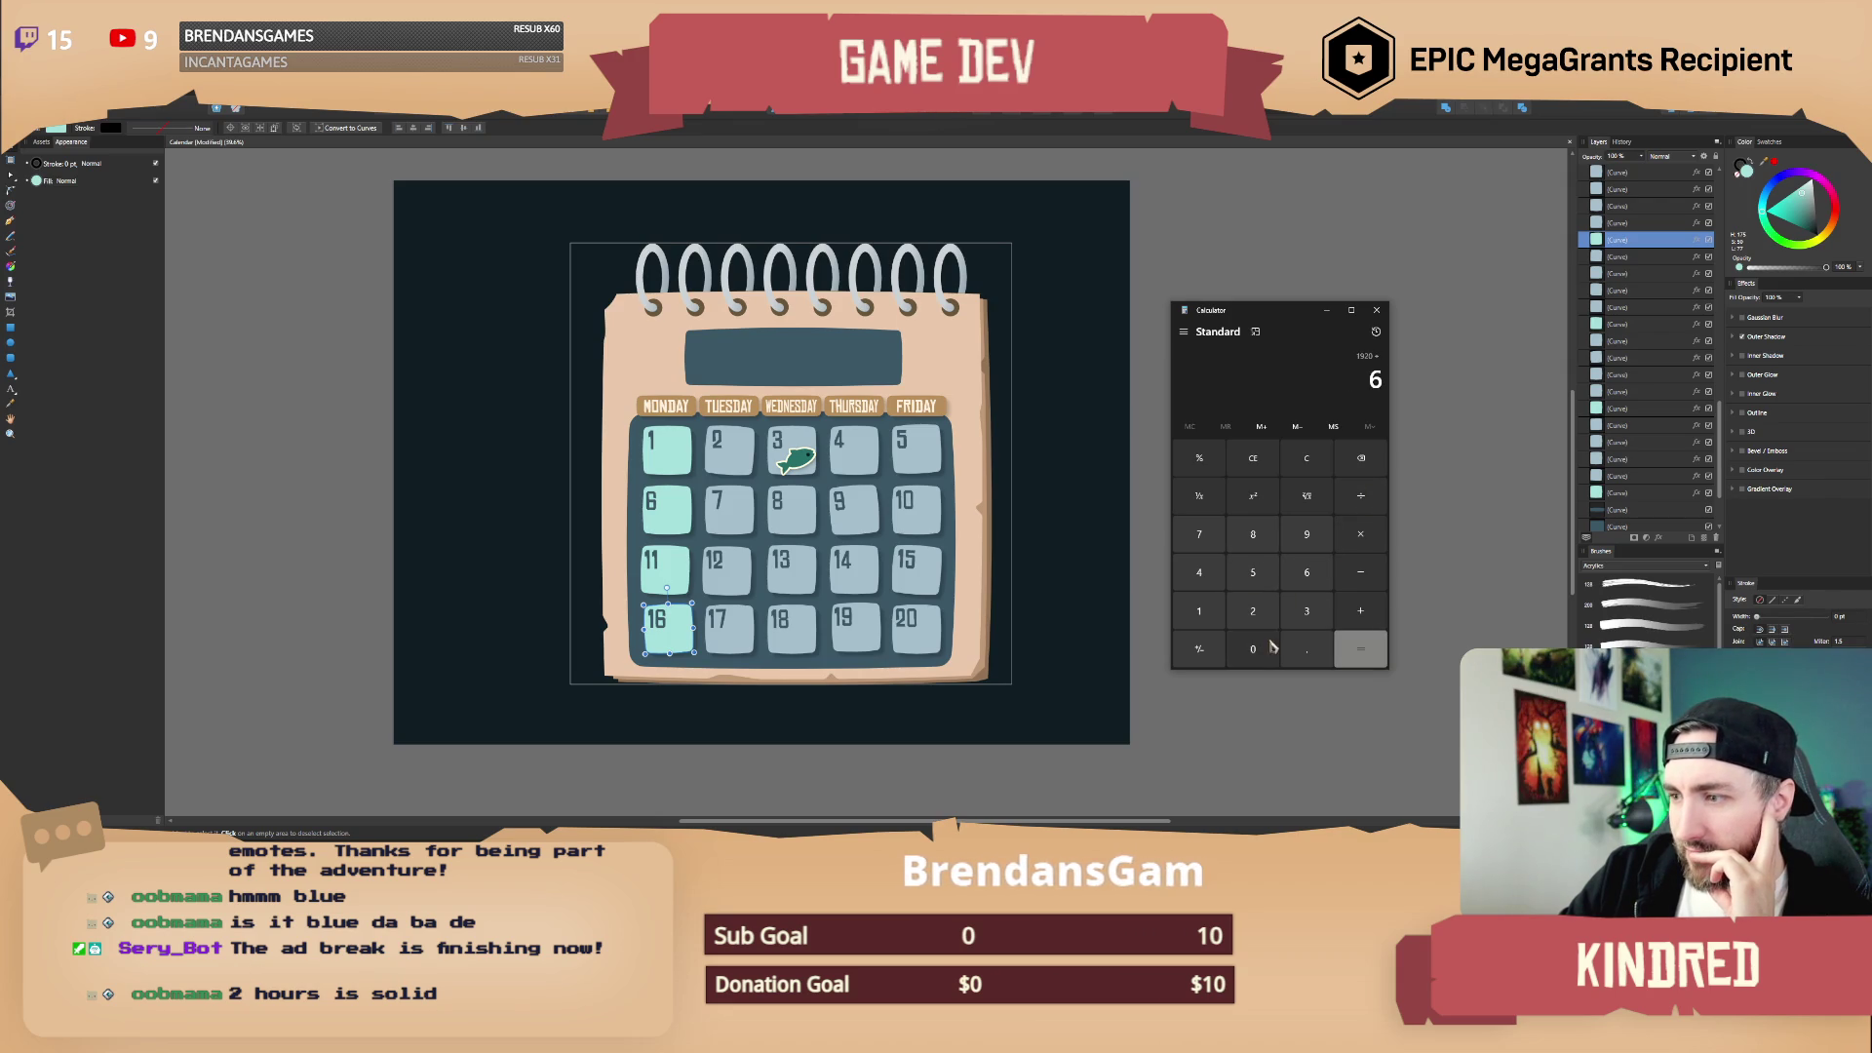
{"action": "left_click", "coordinate": [1271, 648]}
{"action": "left_click", "coordinate": [1360, 649]}
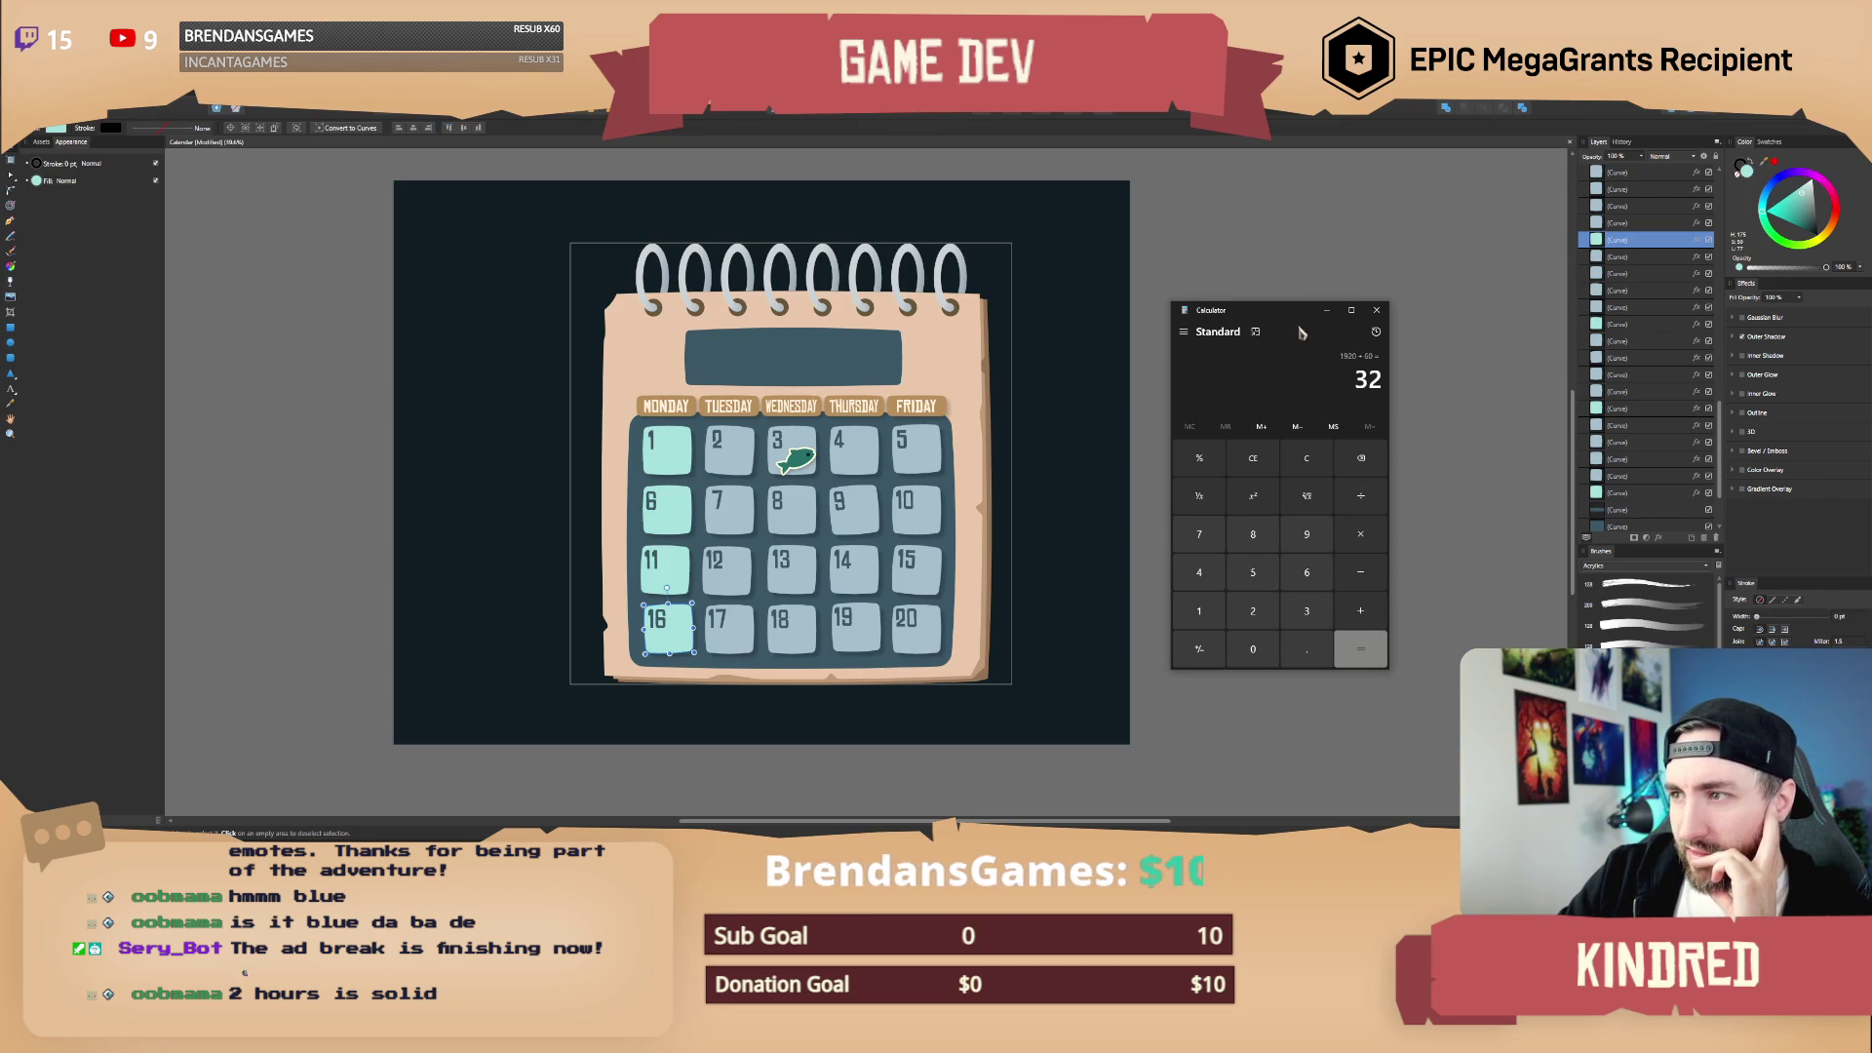
{"action": "left_click_drag", "start_coordinate": [1283, 315], "coordinate": [1284, 270]}
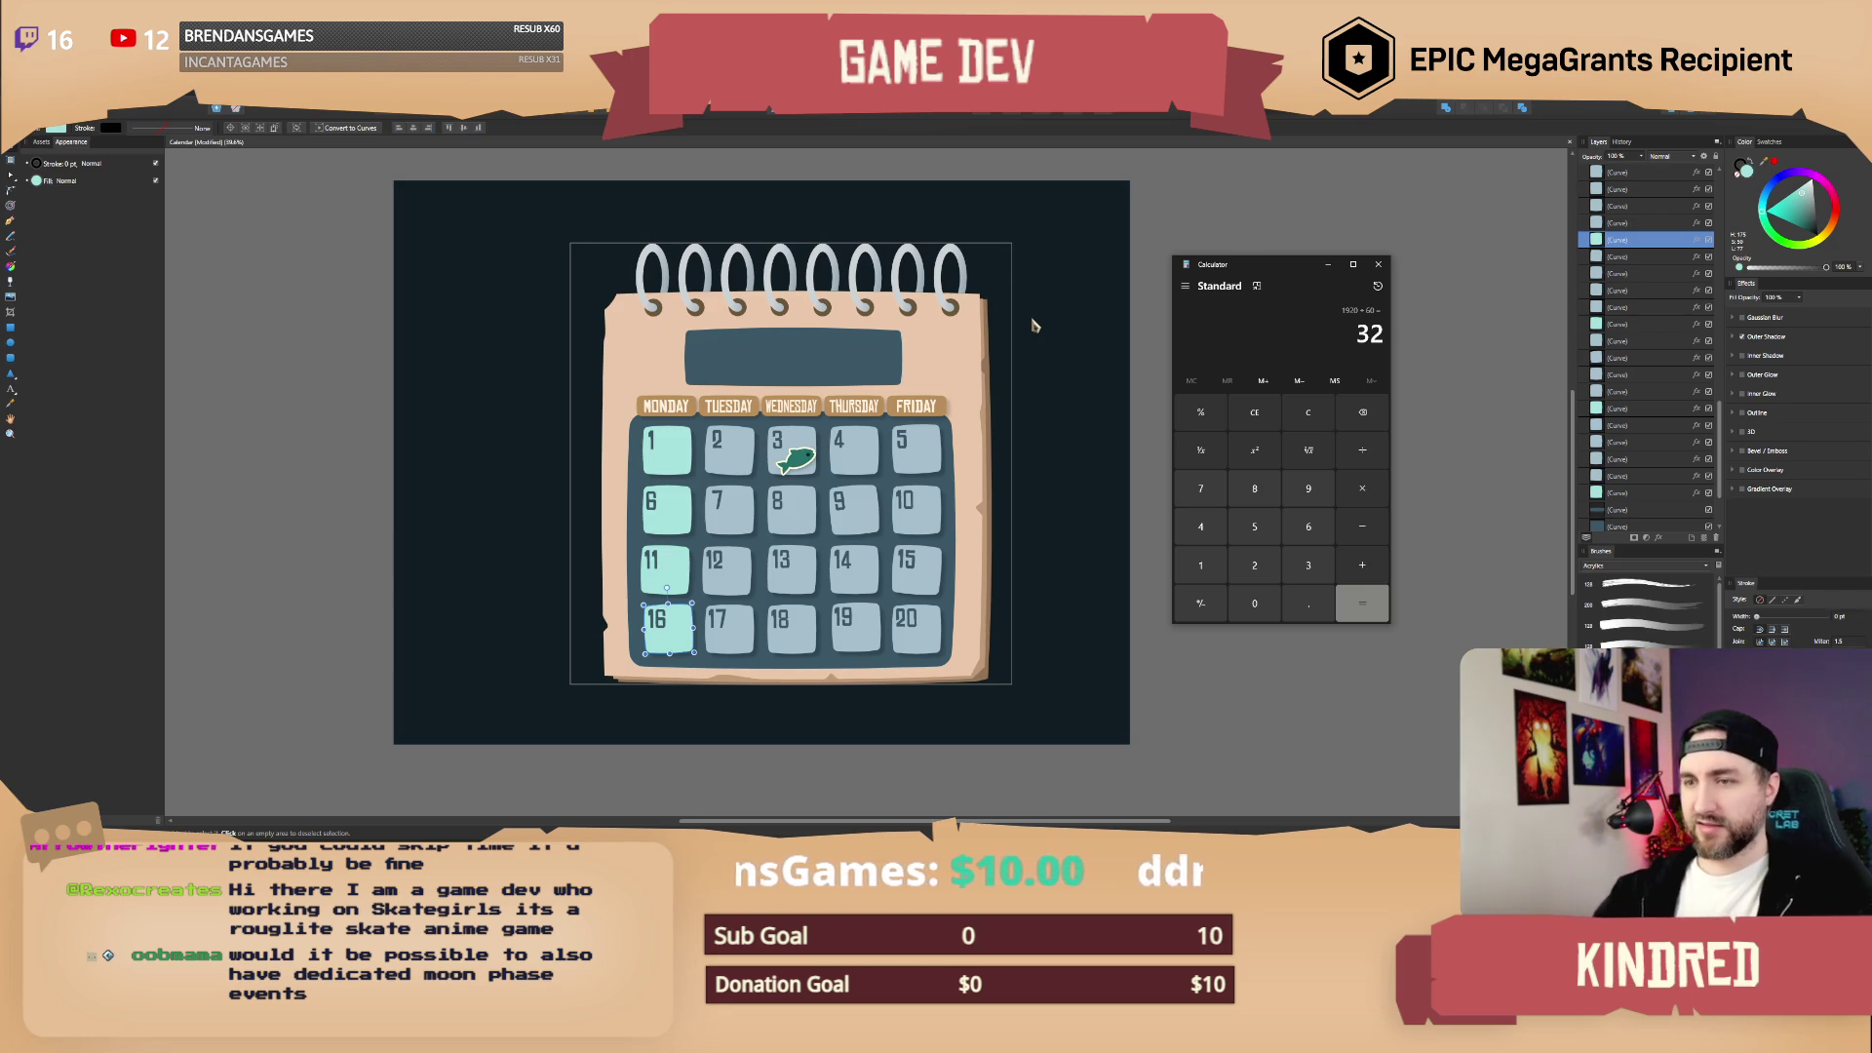
Step: Bring the calendar drawing to the front and select the fish graphic, then the background rectangle
{"action": "left_click", "coordinate": [746, 463]}
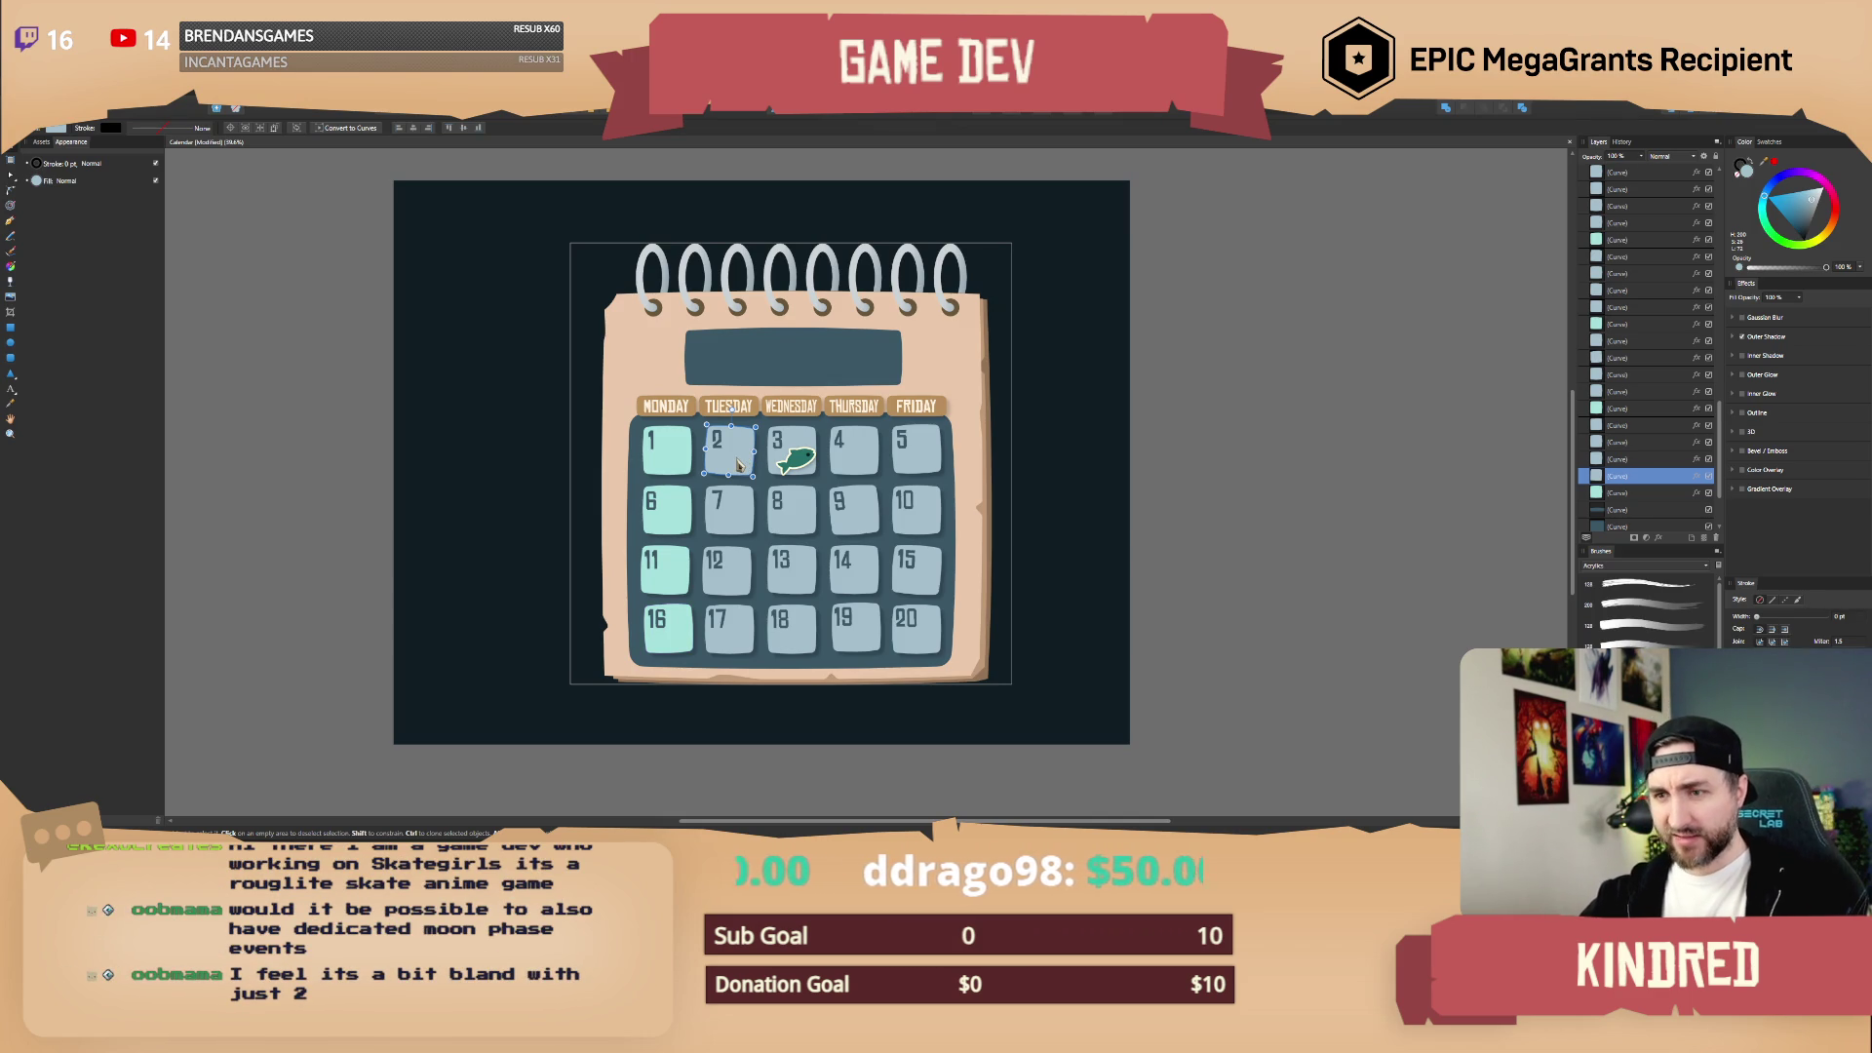
{"action": "left_click", "coordinate": [806, 446]}
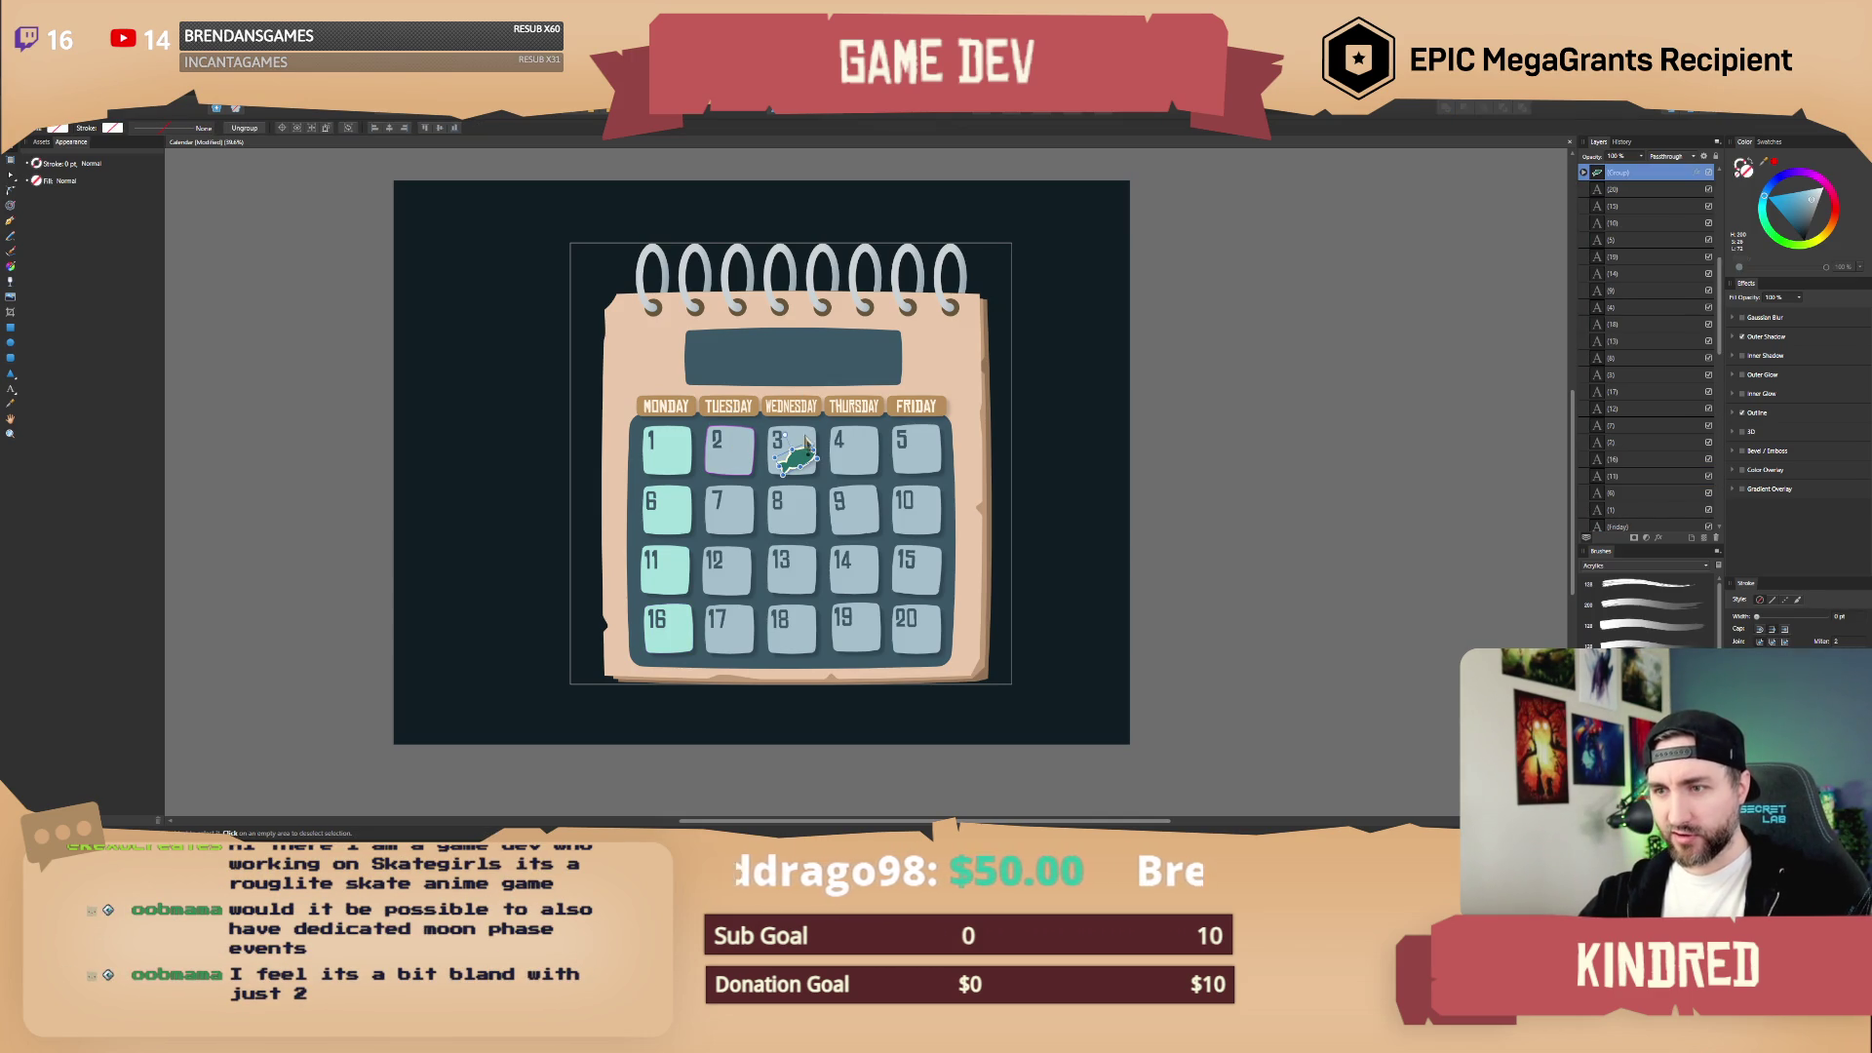
{"action": "left_click", "coordinate": [1121, 414]}
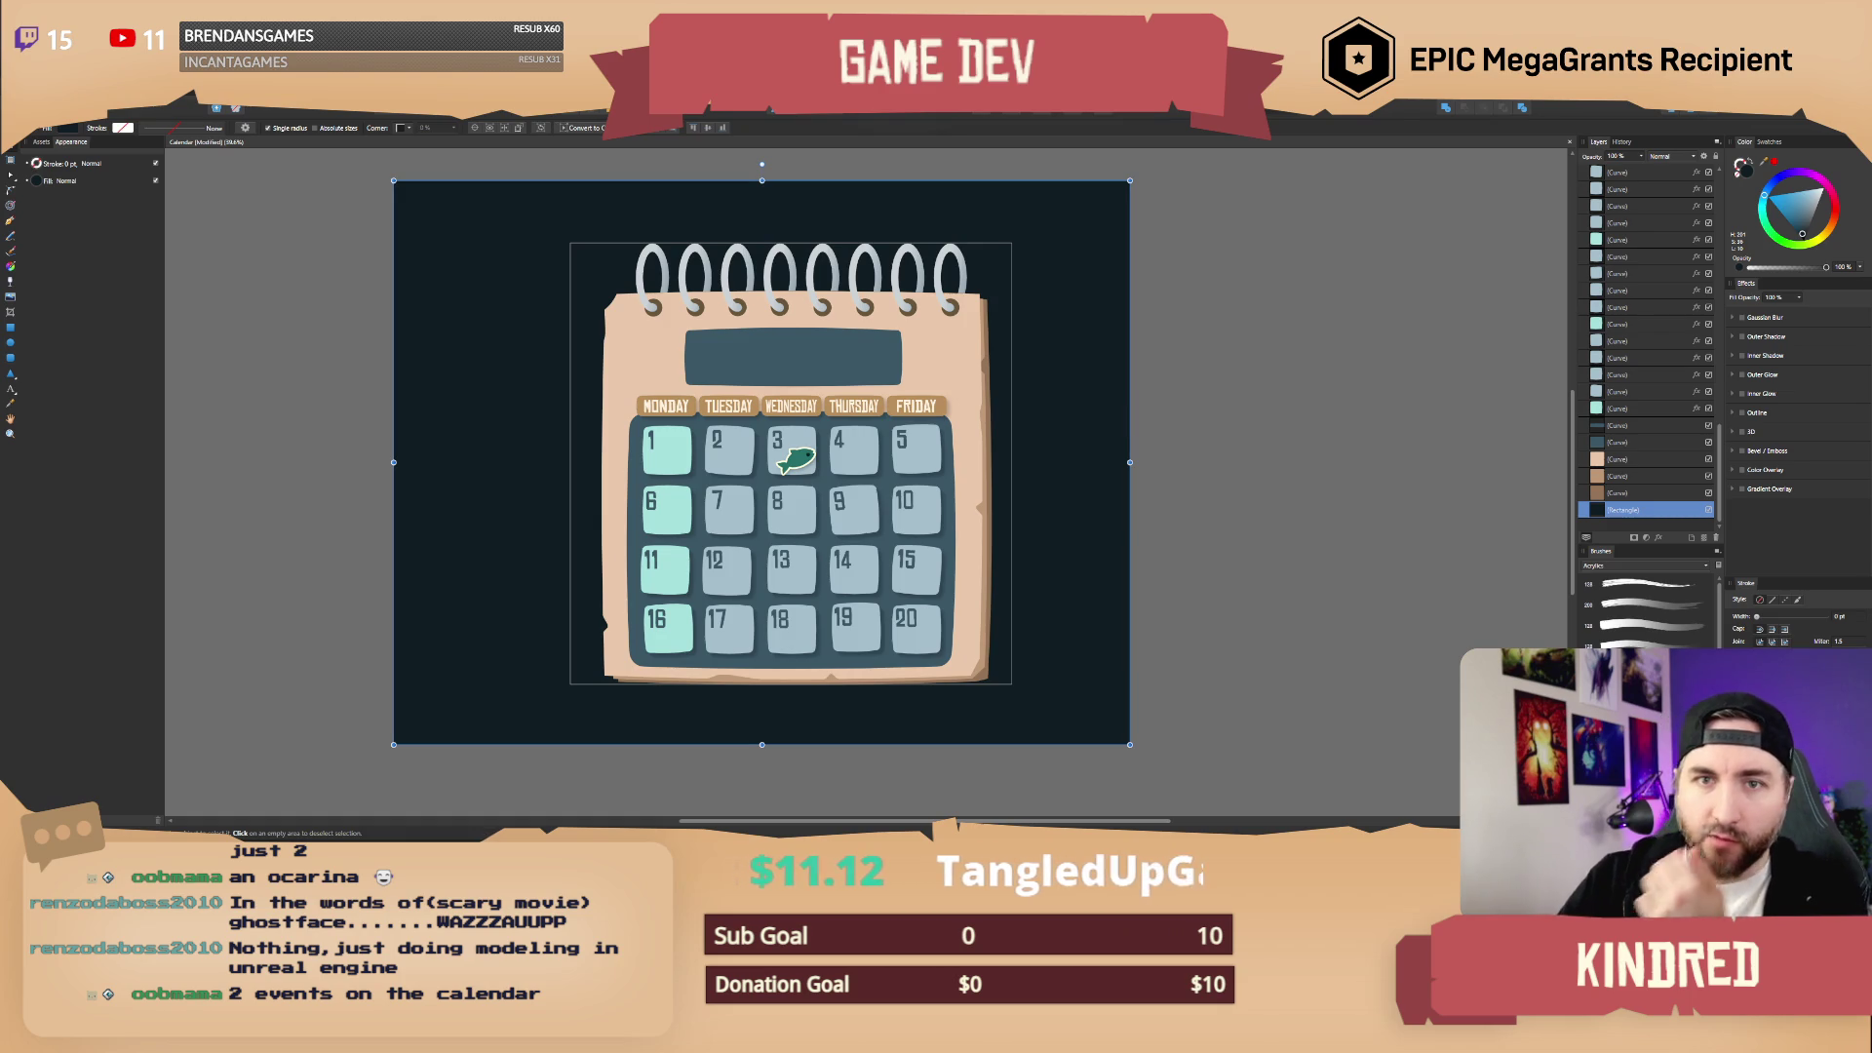
Step: Draw an ellipse over the day 8 and 9 tiles with a black outline about 41.5 pt thick
{"action": "left_click", "coordinate": [11, 343]}
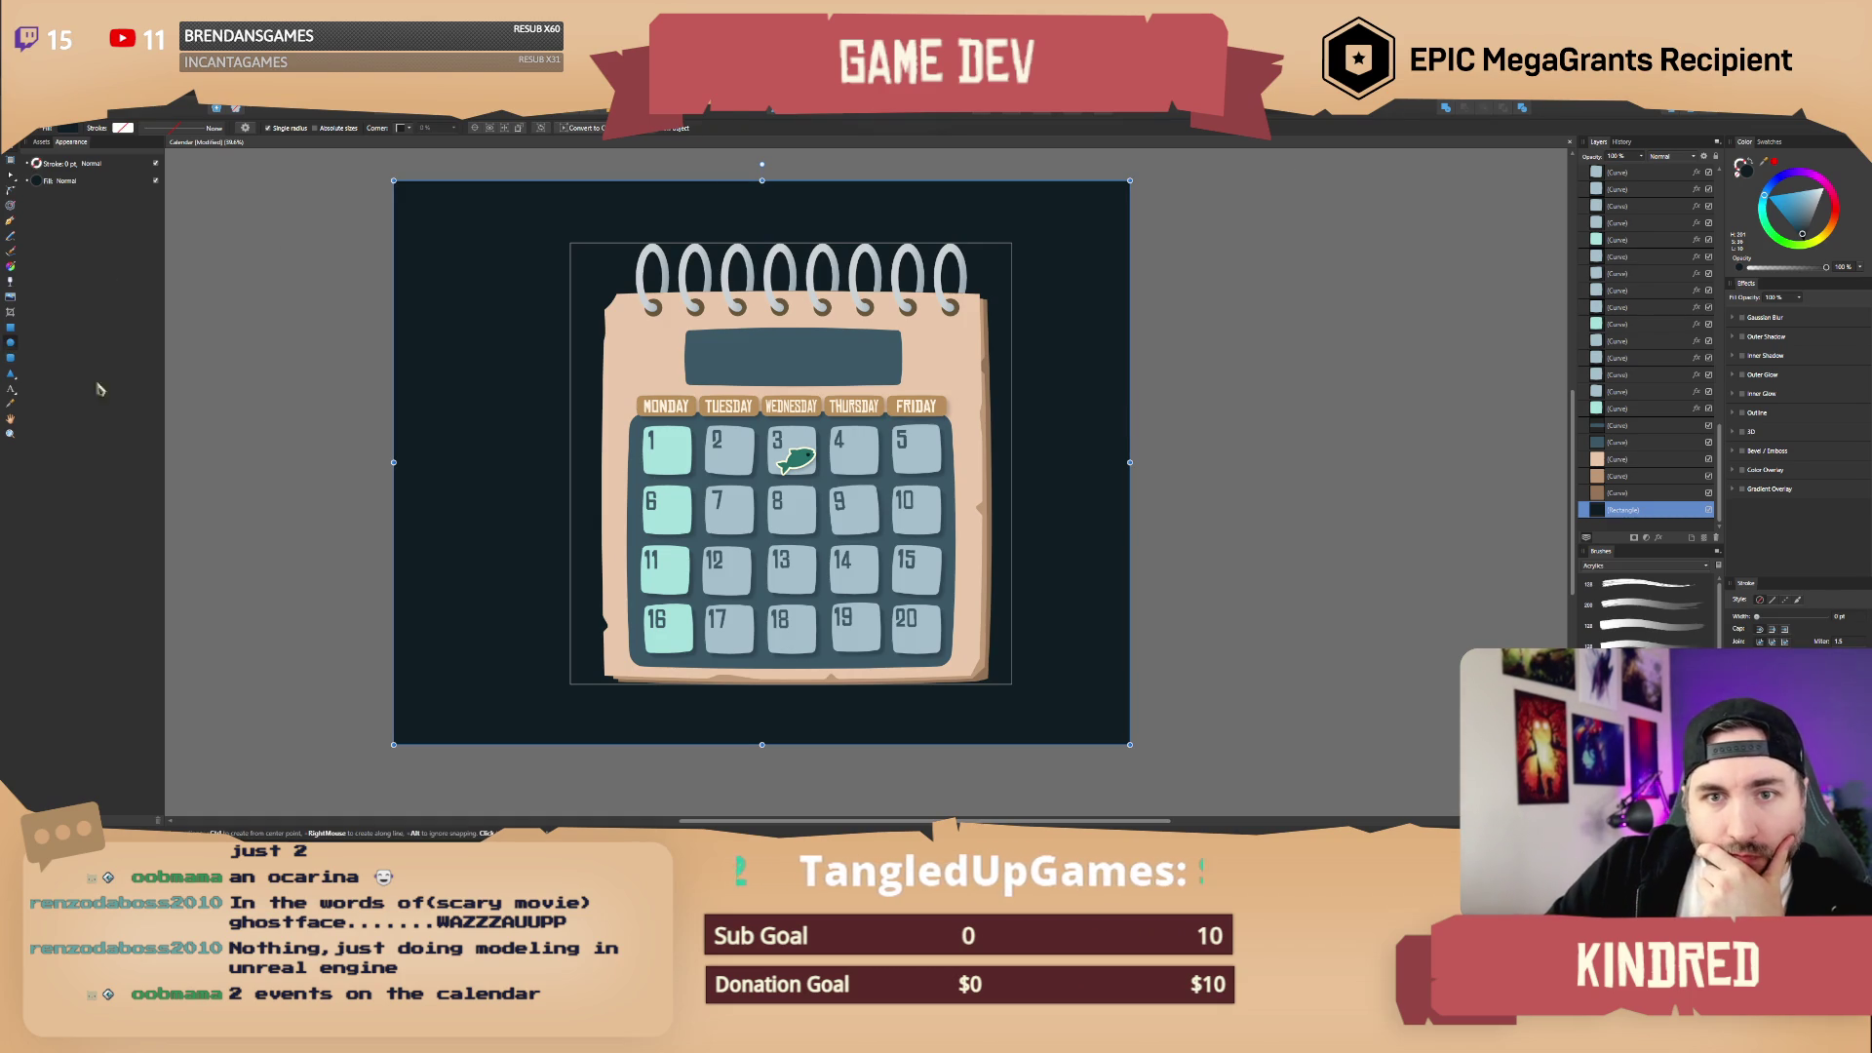
{"action": "left_click_drag", "start_coordinate": [771, 481], "coordinate": [837, 540]}
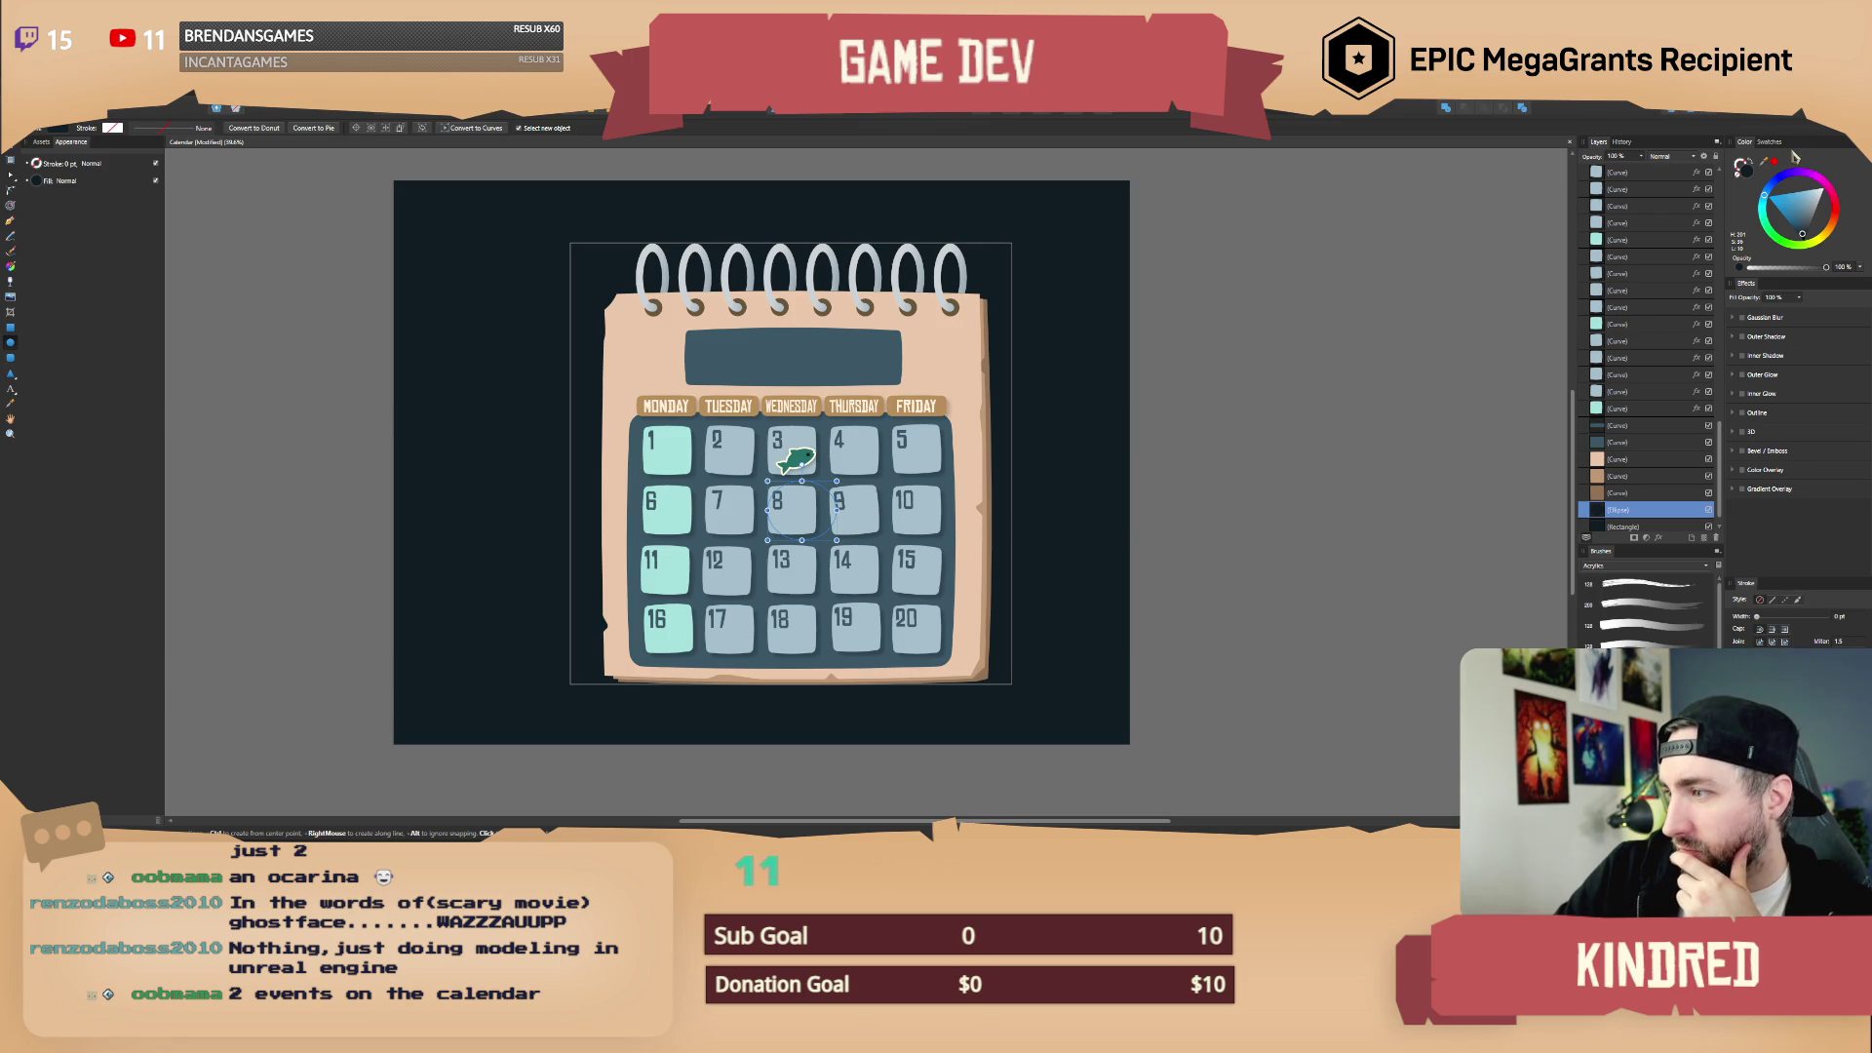
{"action": "left_click", "coordinate": [1773, 600]}
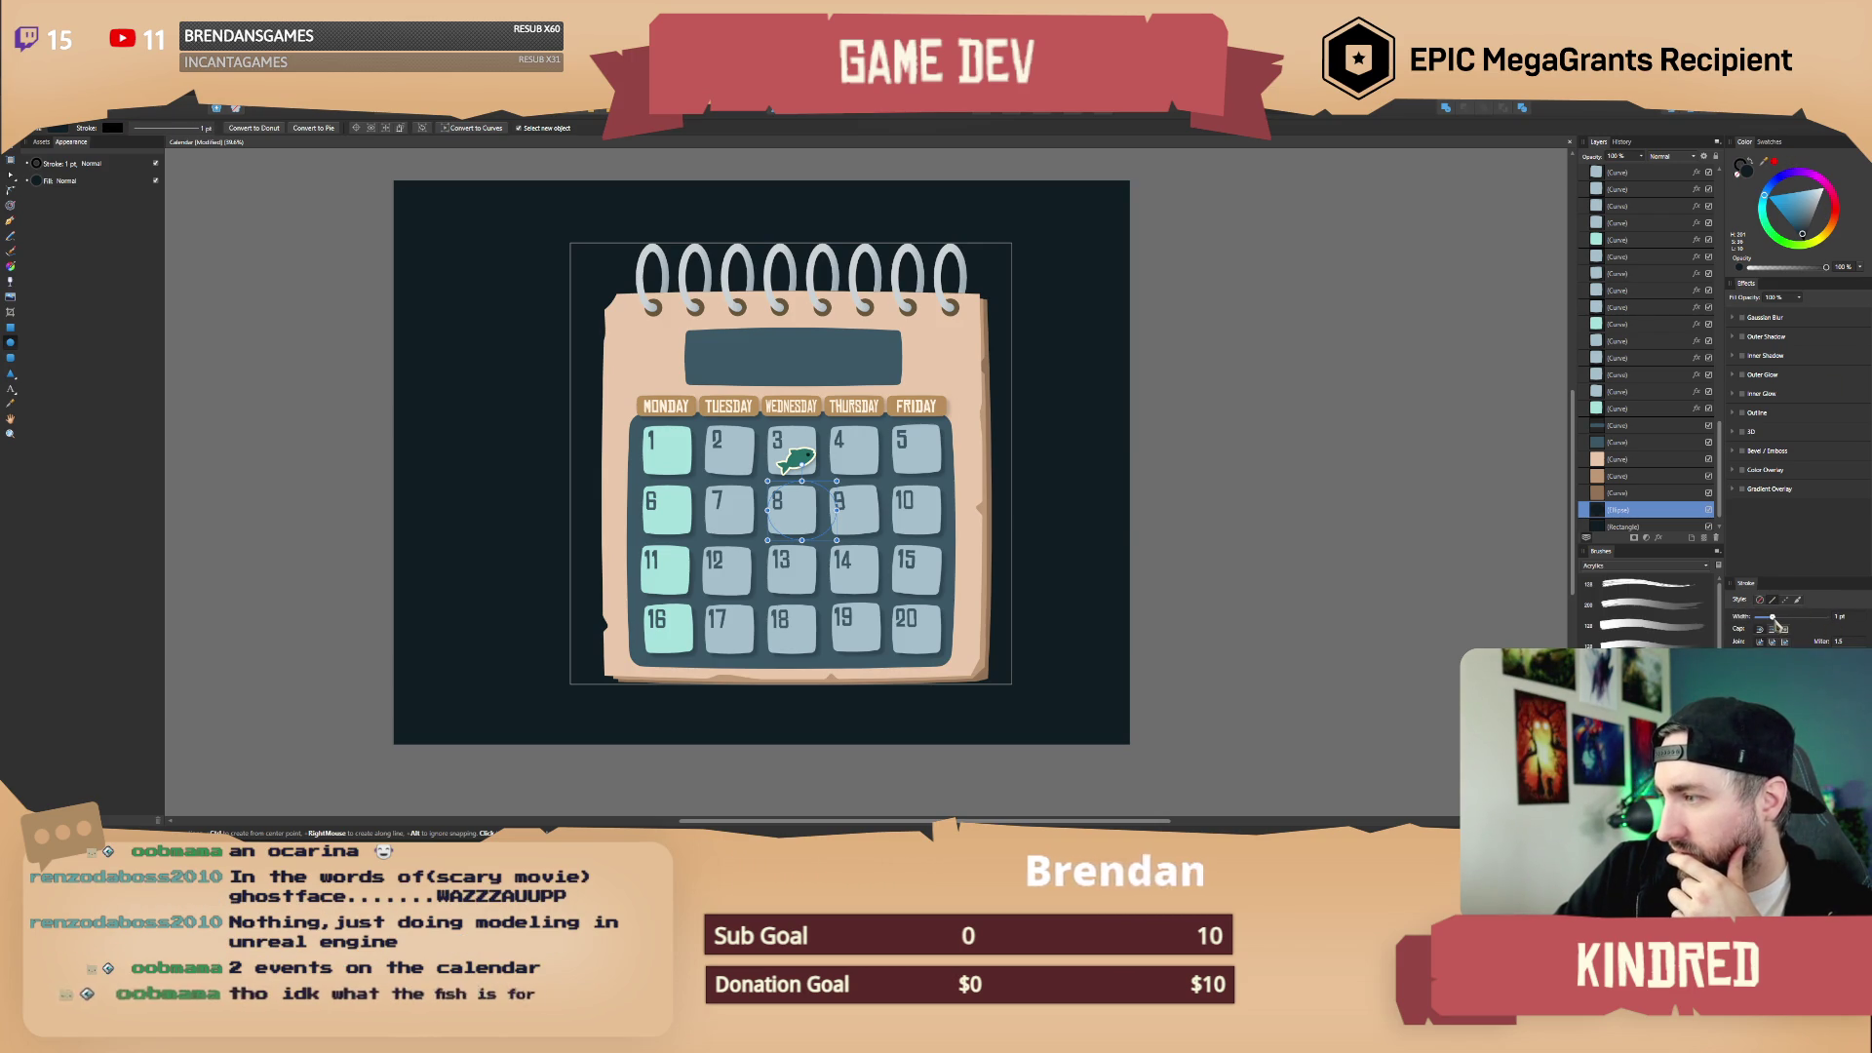
{"action": "left_click_drag", "start_coordinate": [1776, 622], "coordinate": [1796, 620]}
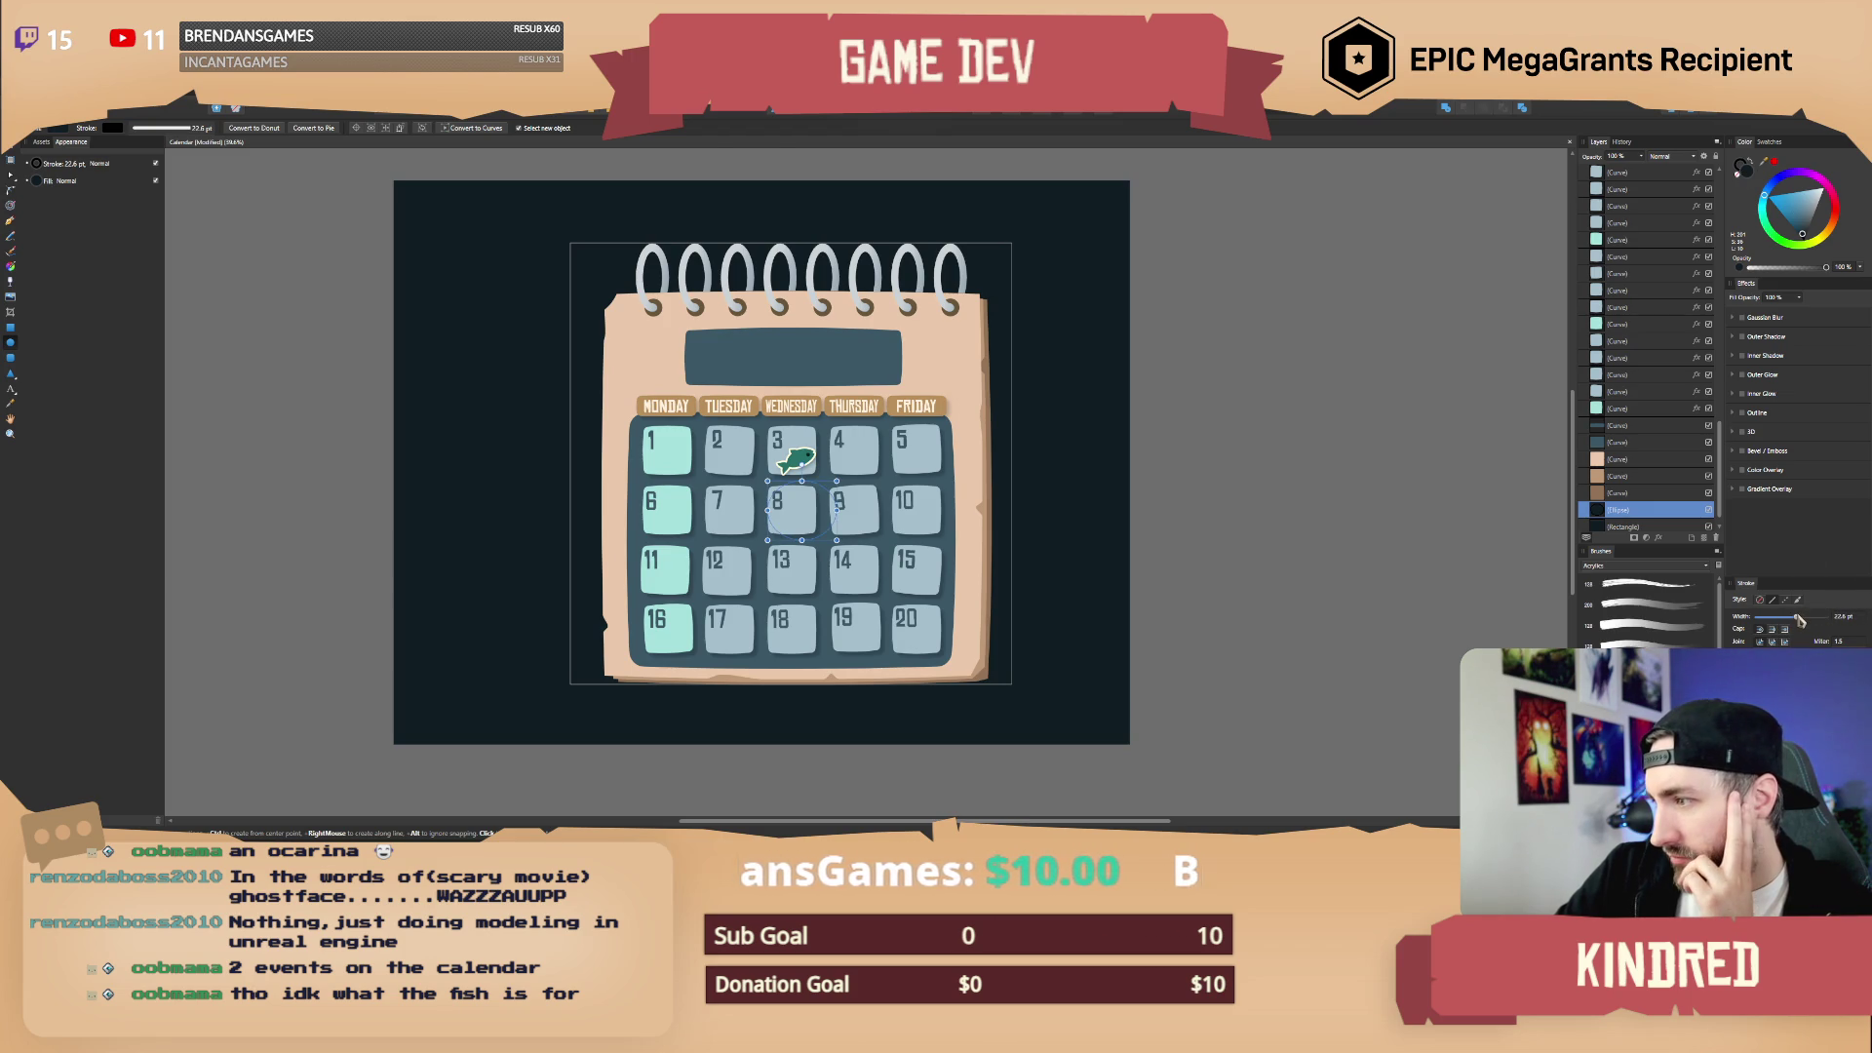
{"action": "mouse_move", "coordinate": [1797, 617]}
{"action": "left_mouse_down"}
{"action": "mouse_move", "coordinate": [1812, 624]}
{"action": "mouse_move", "coordinate": [1795, 629]}
{"action": "left_mouse_up"}
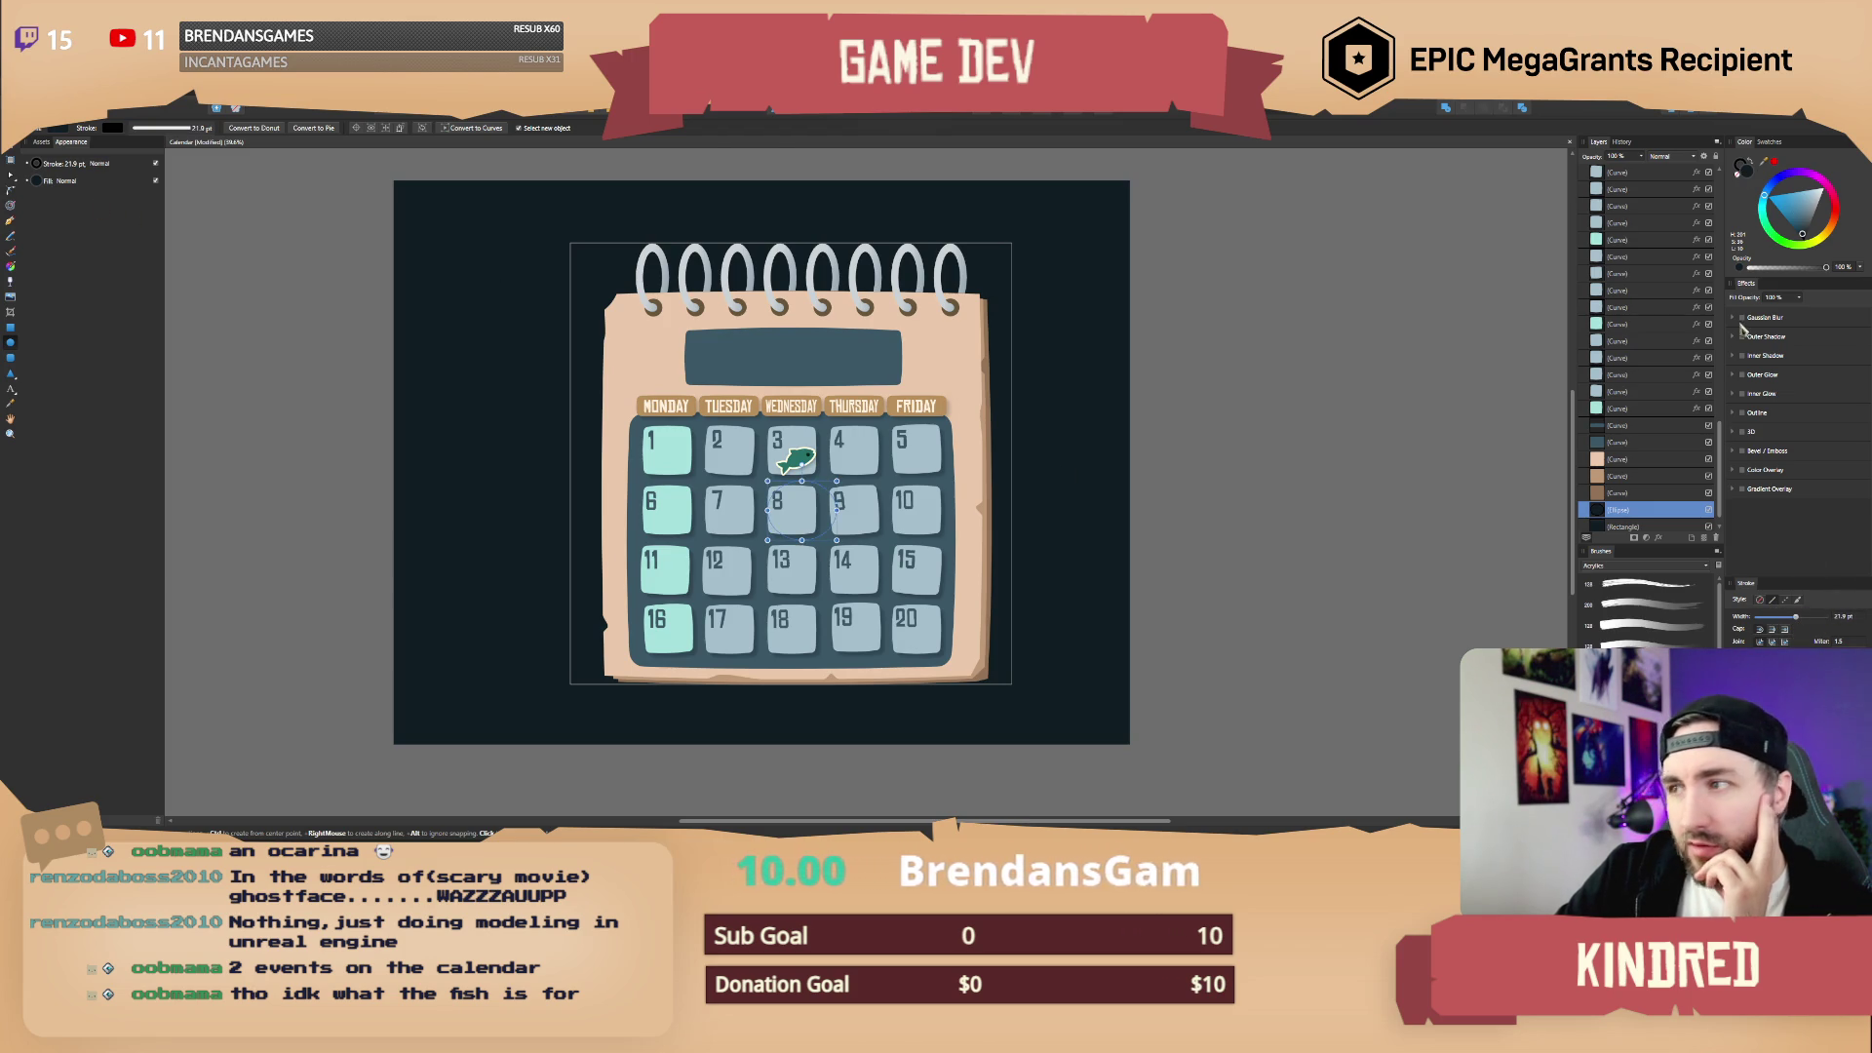
Step: Move the ellipse to the top of the layer stack and make it an unfilled light red outline
{"action": "mouse_move", "coordinate": [1641, 513]}
{"action": "left_mouse_down"}
{"action": "mouse_move", "coordinate": [1662, 324]}
{"action": "mouse_move", "coordinate": [1647, 174]}
{"action": "left_mouse_up"}
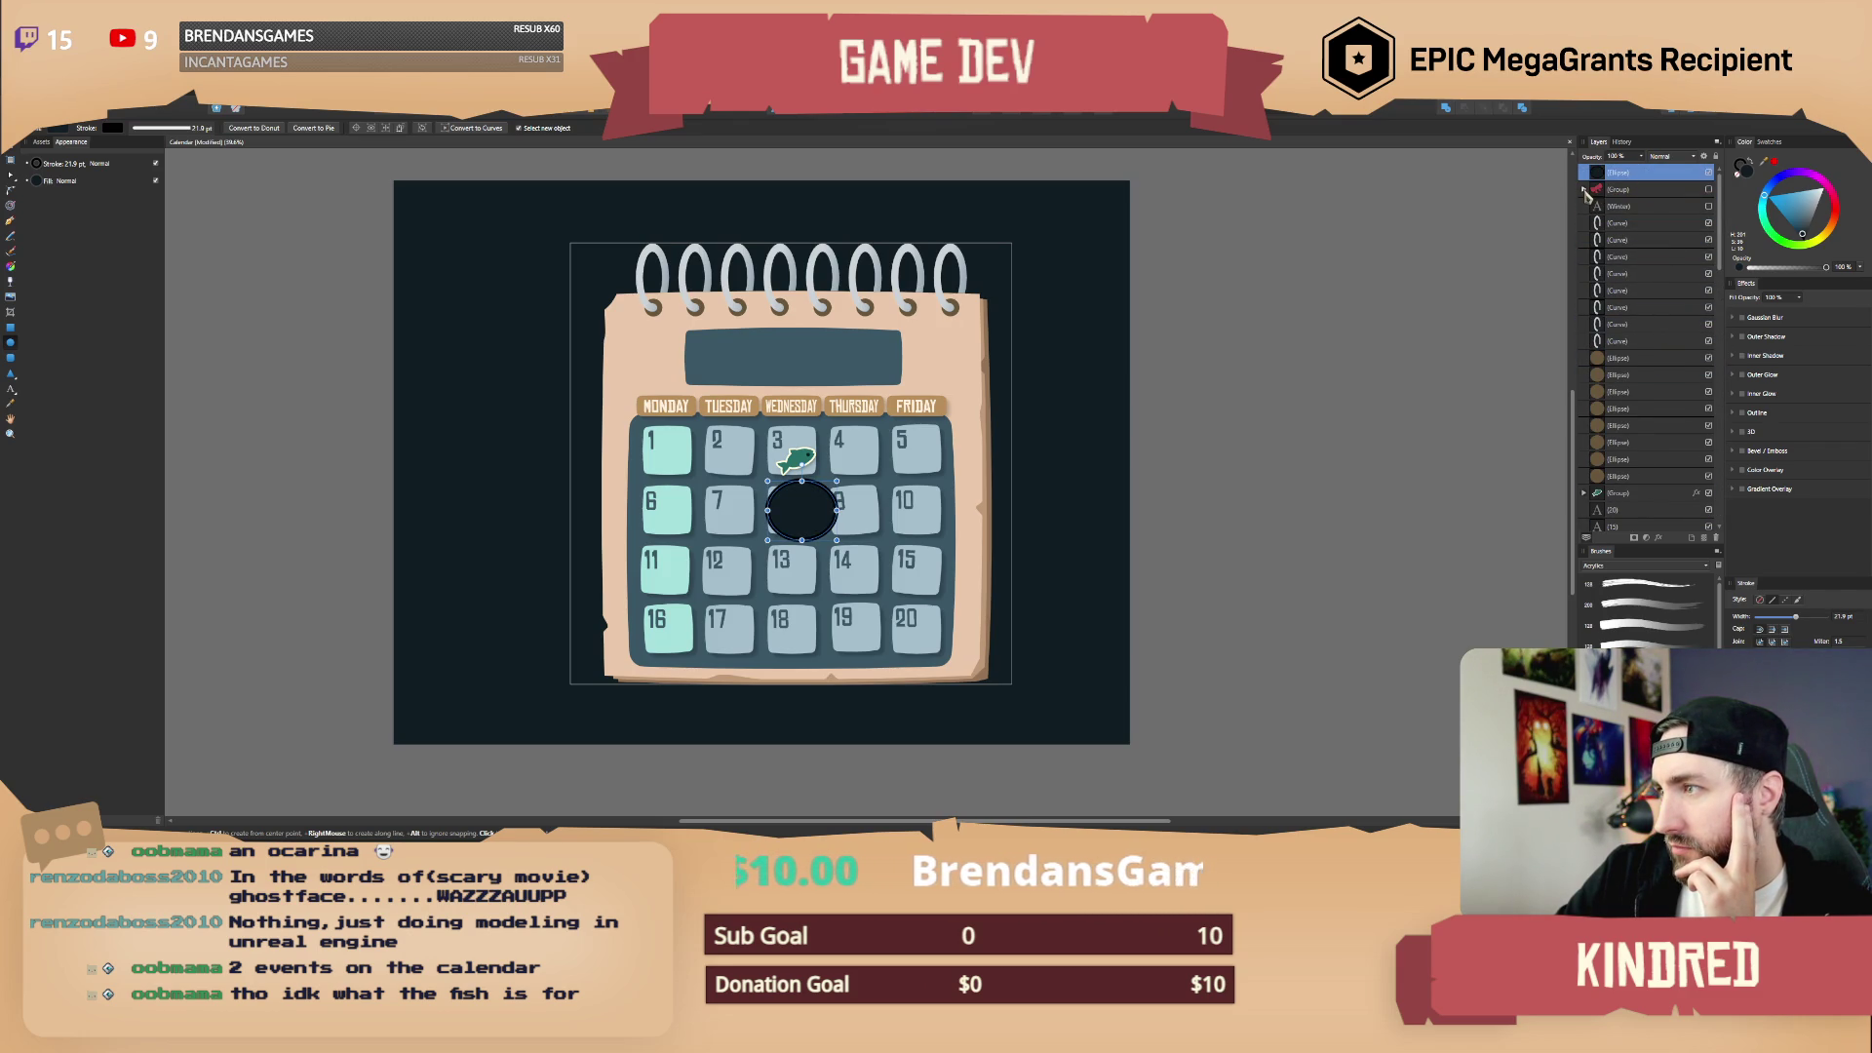
{"action": "left_click", "coordinate": [1583, 190]}
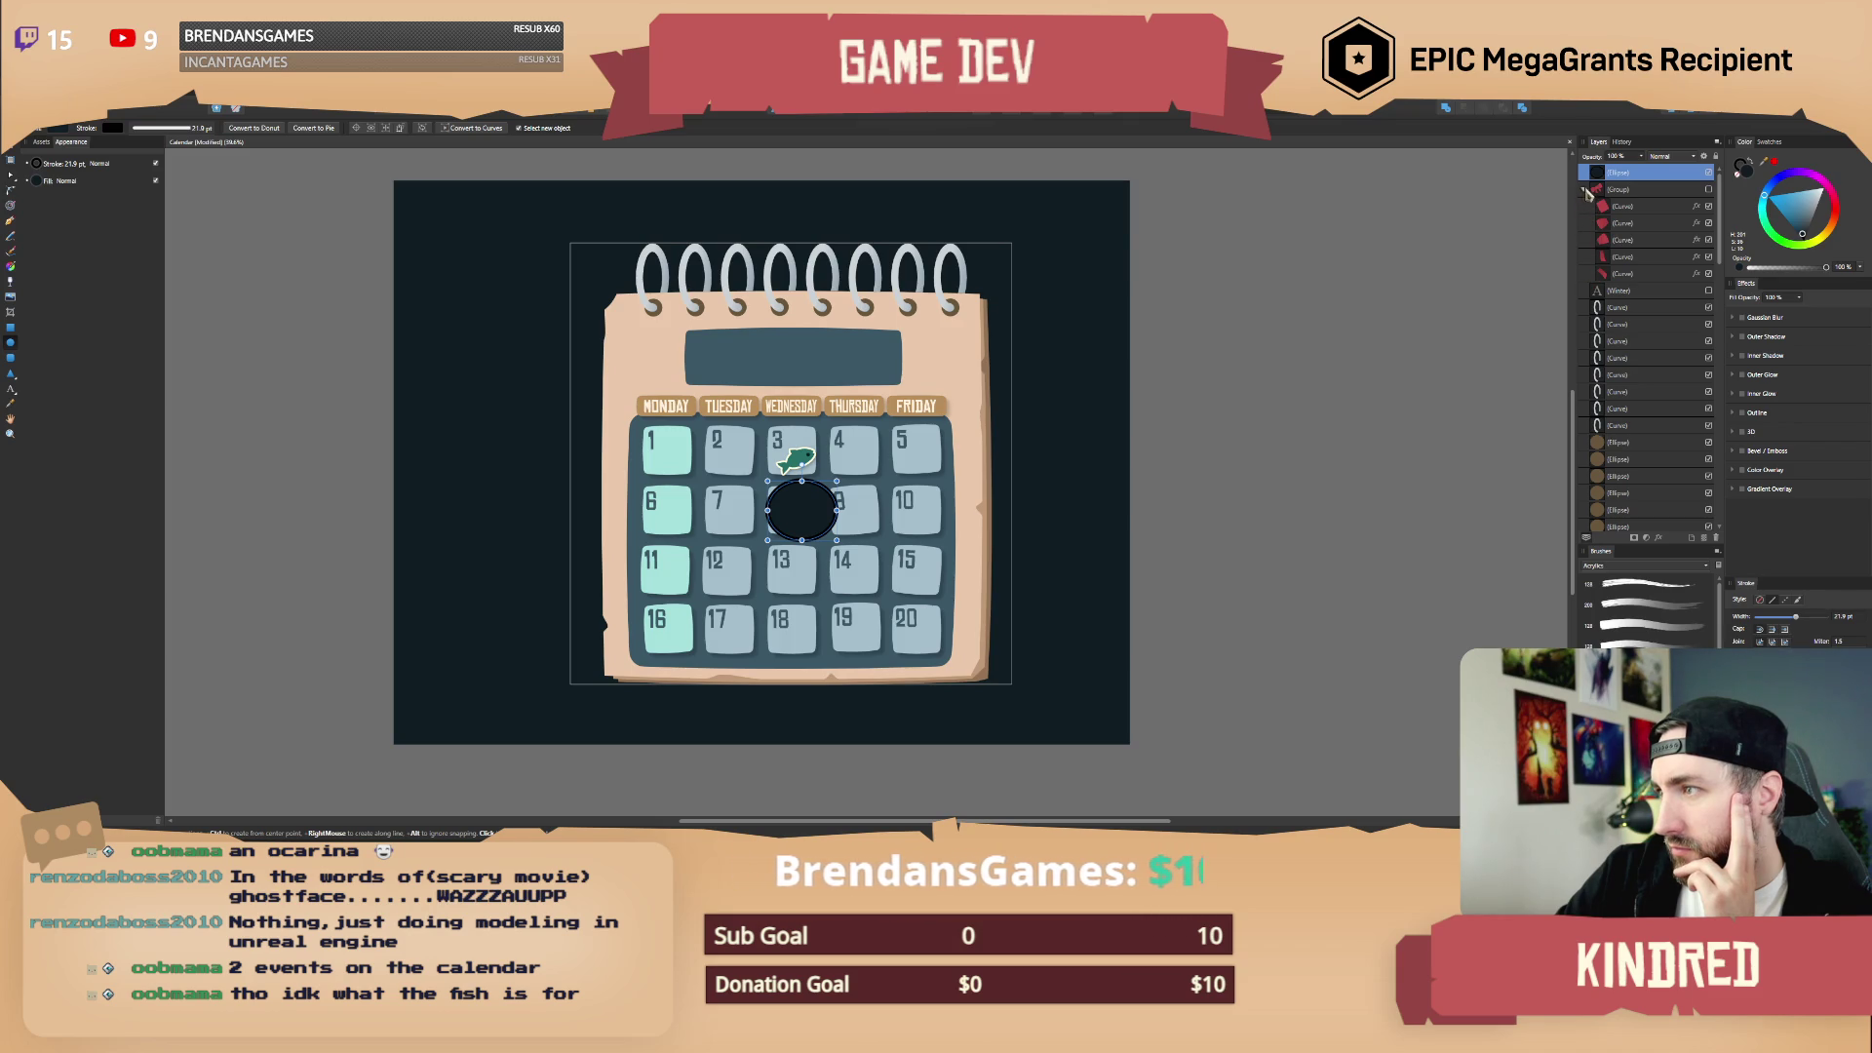
{"action": "left_click", "coordinate": [1583, 191]}
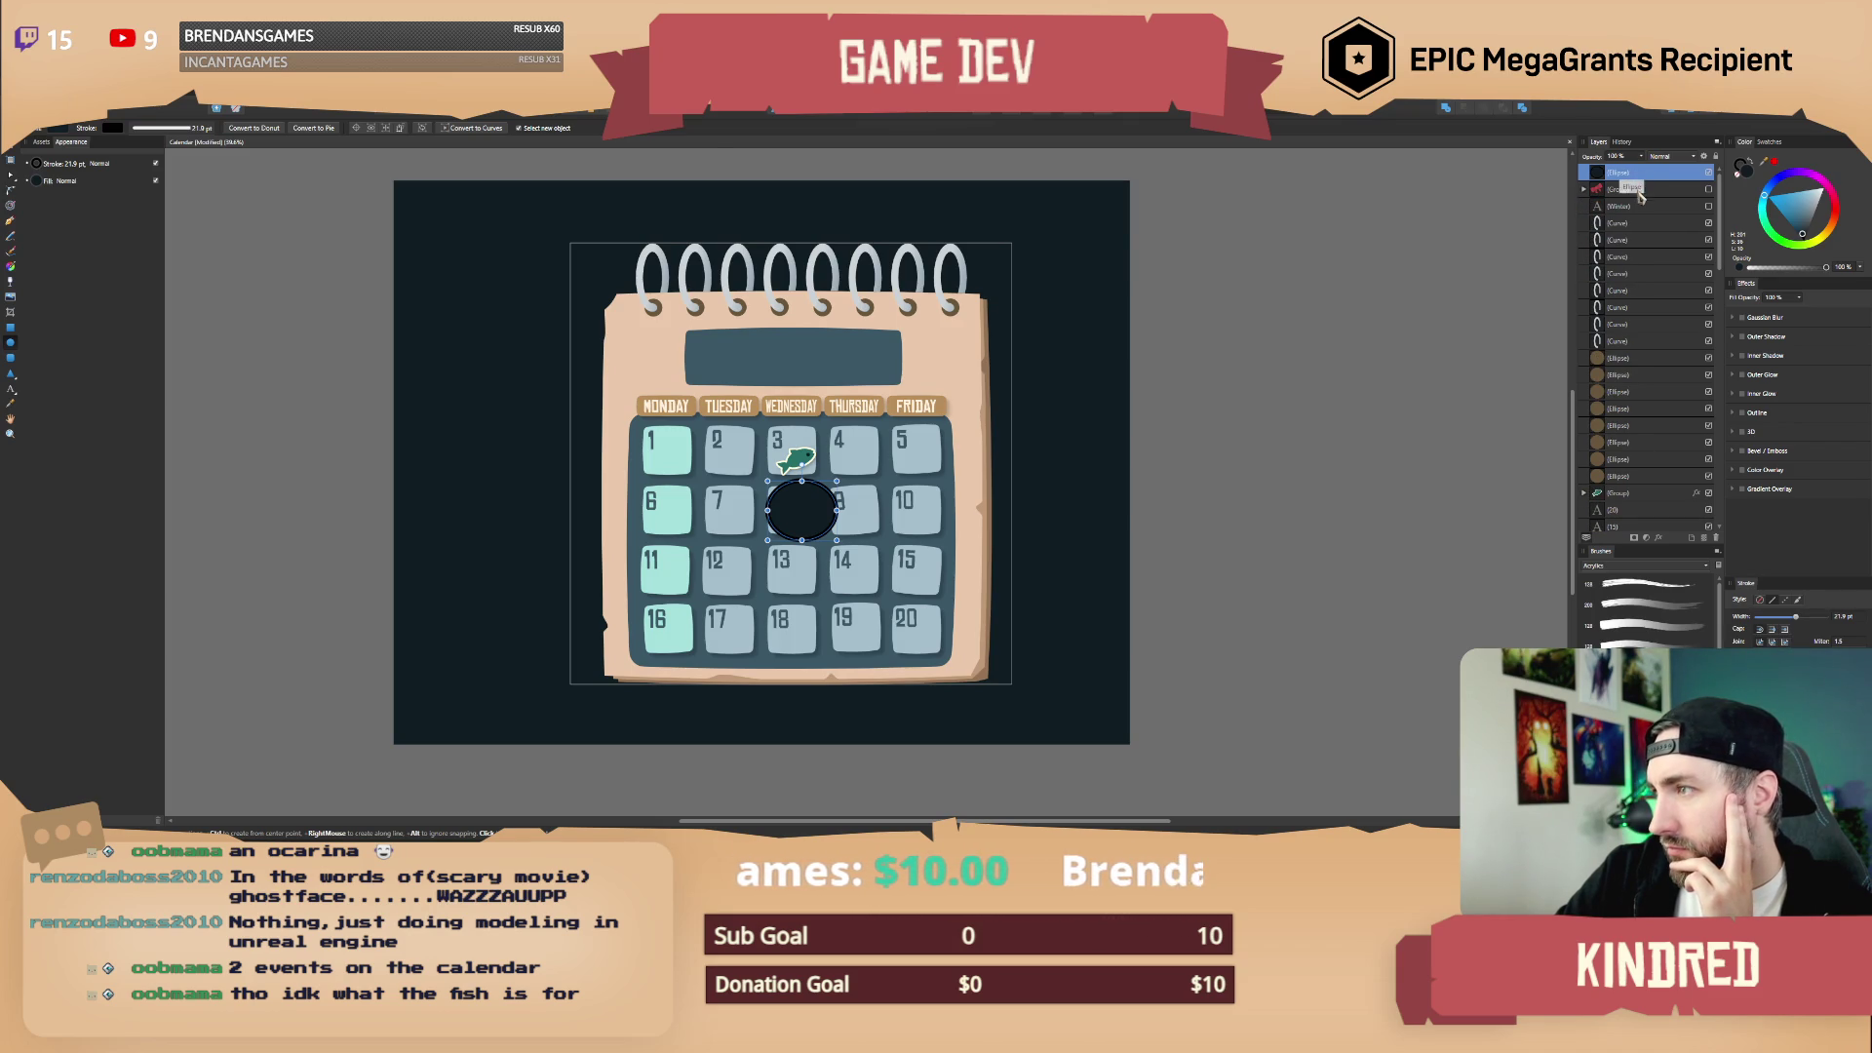
{"action": "left_click", "coordinate": [1636, 185]}
{"action": "left_click", "coordinate": [1638, 173]}
{"action": "left_click", "coordinate": [1741, 178]}
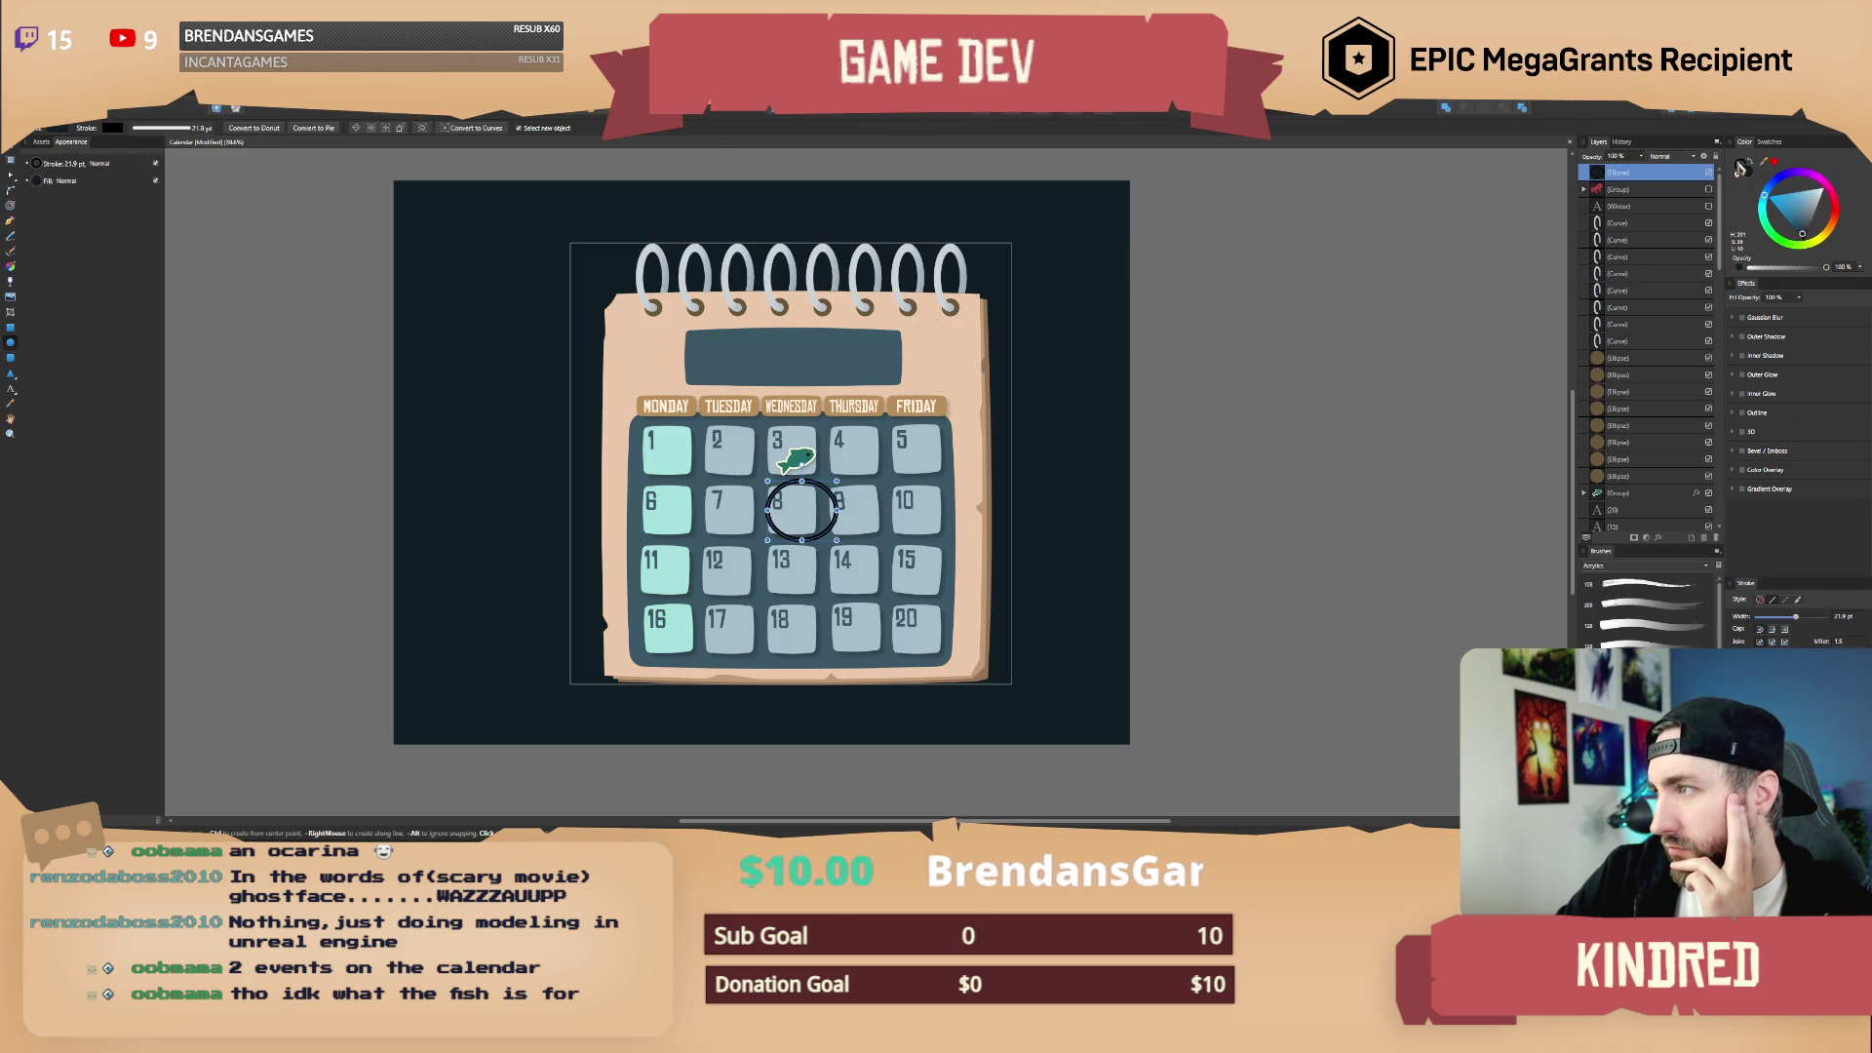
{"action": "left_click", "coordinate": [1807, 208]}
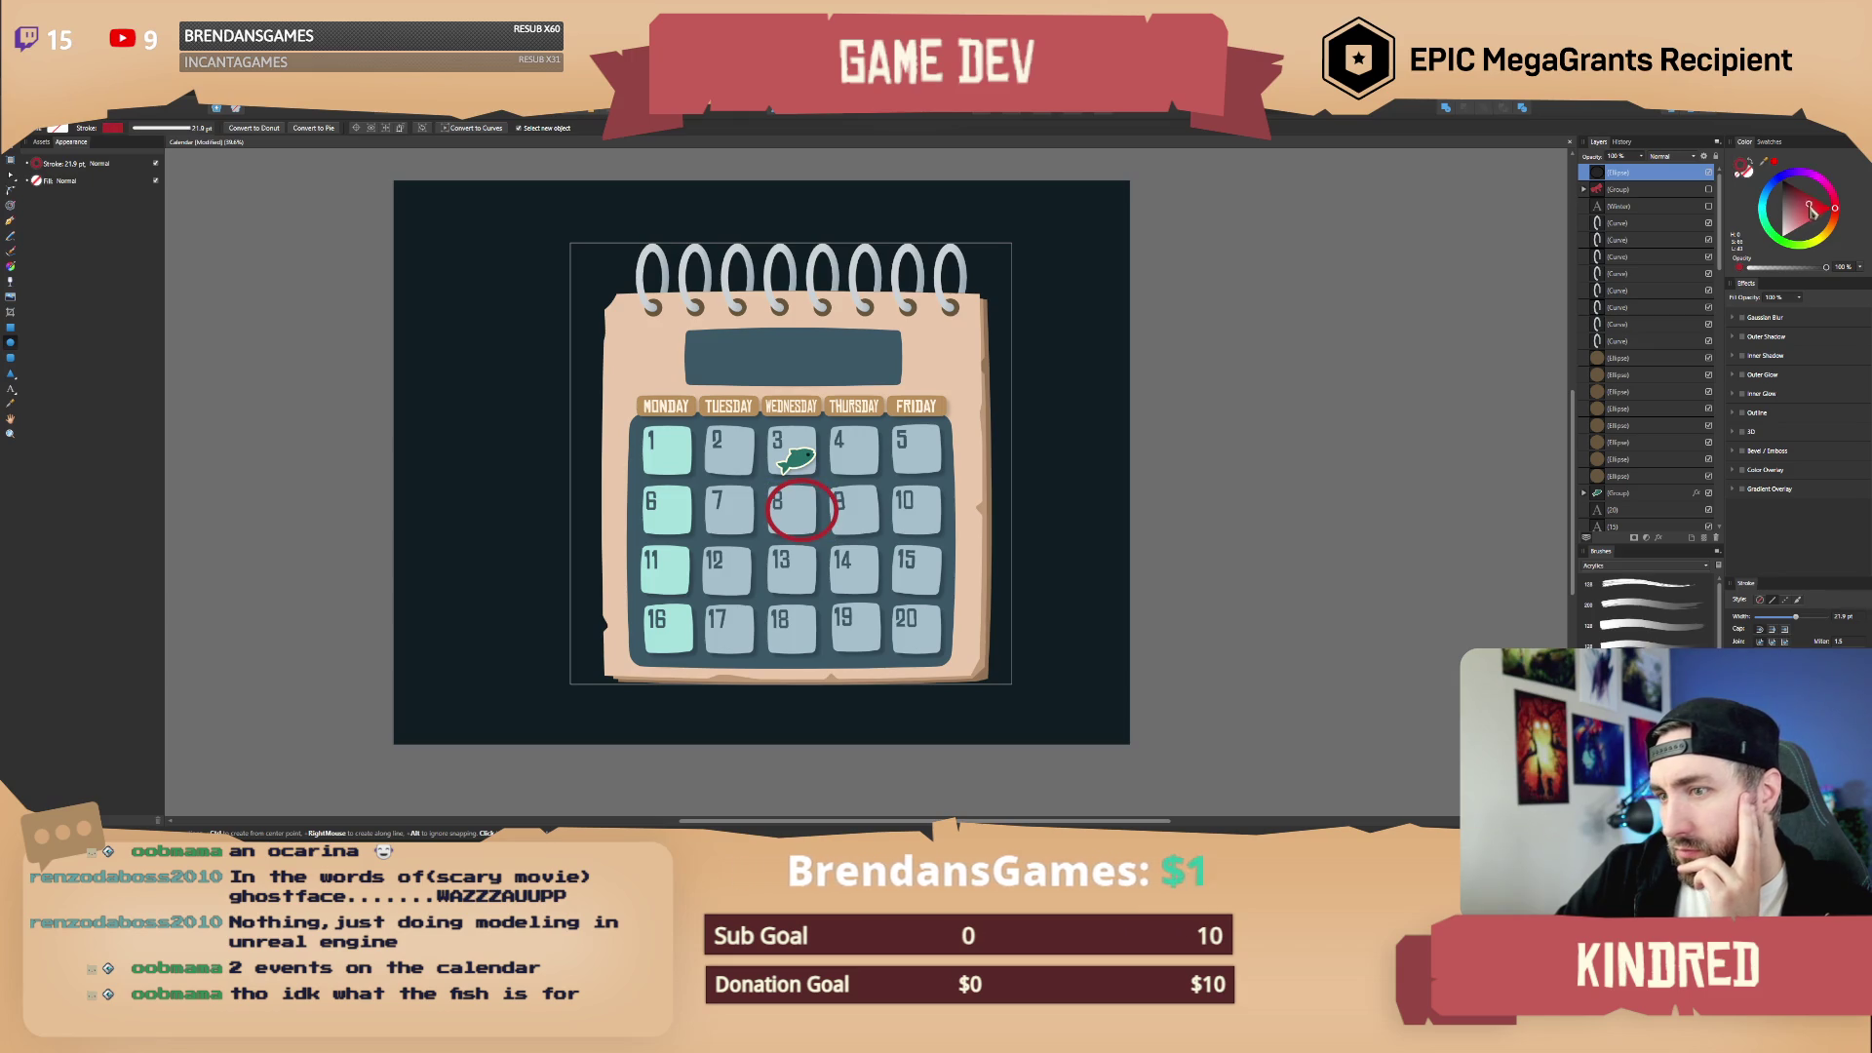
{"action": "left_click_drag", "start_coordinate": [1815, 213], "coordinate": [1805, 213]}
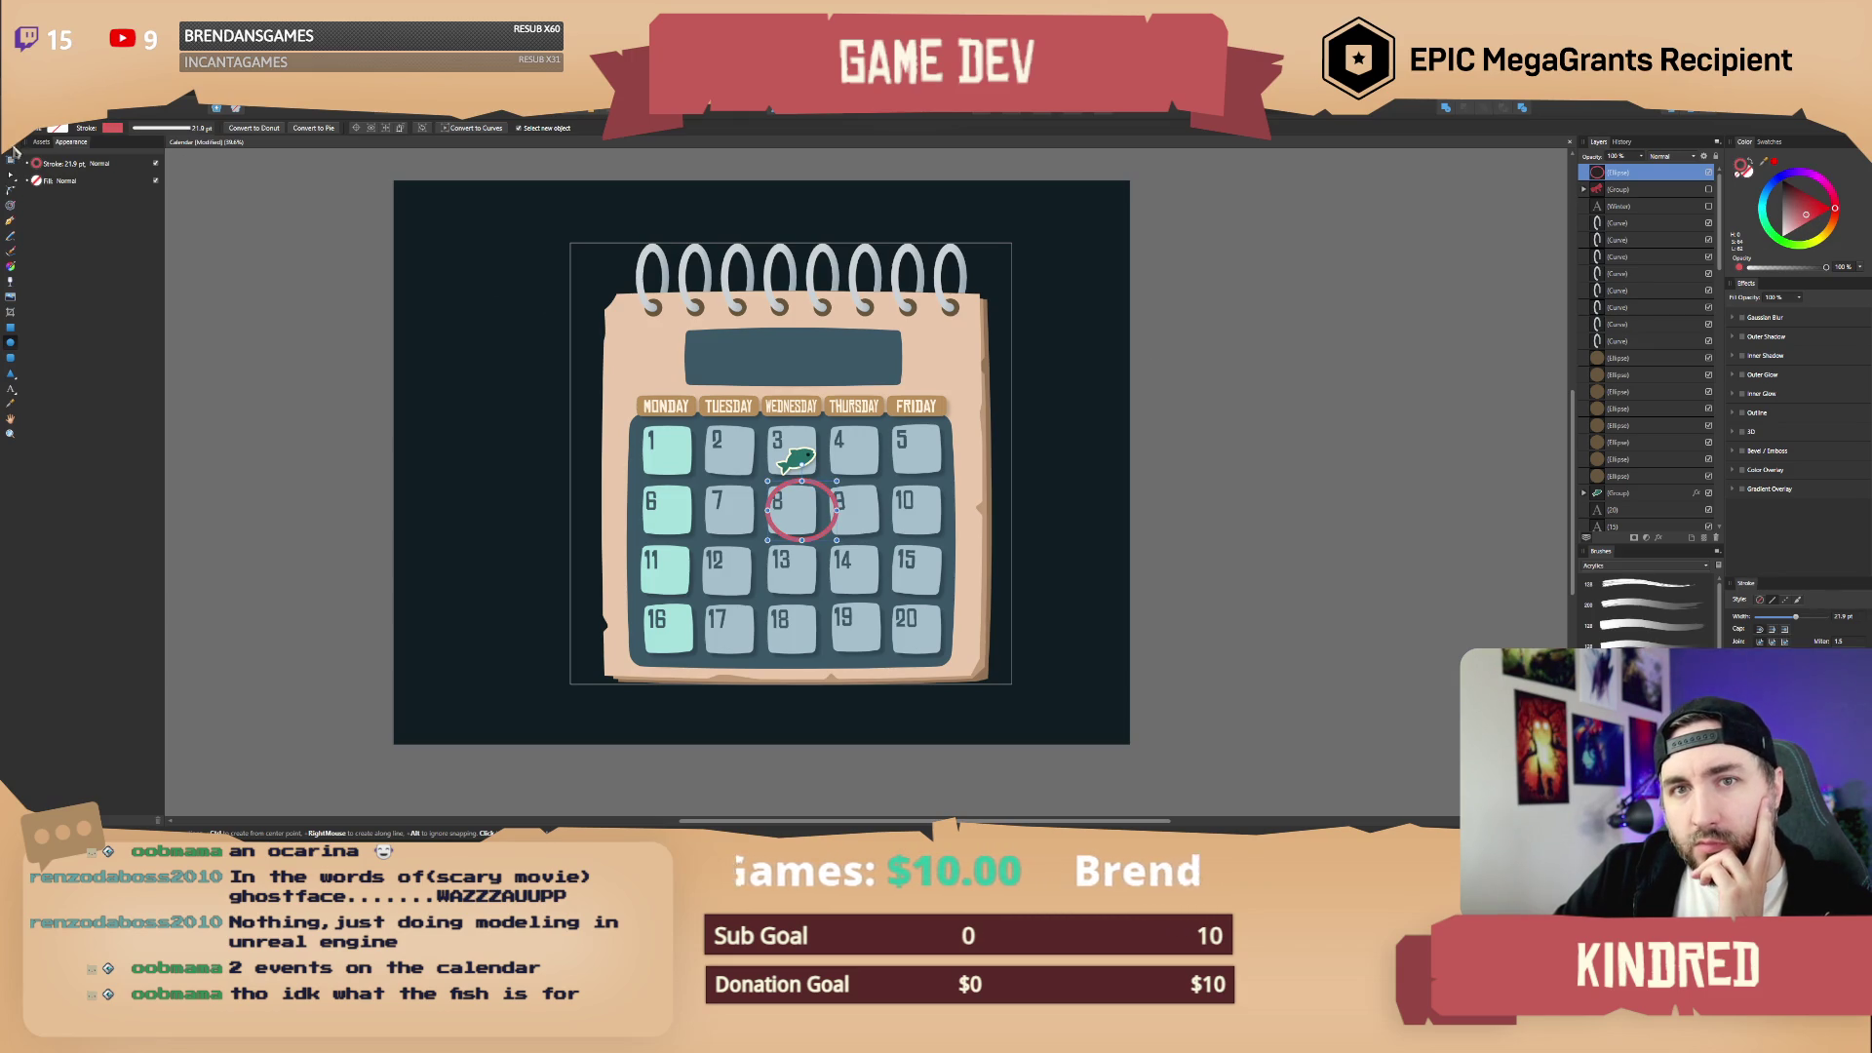
Step: Tilt the red ellipse and shift it up and right to circle the number 8
{"action": "left_click", "coordinate": [13, 149]}
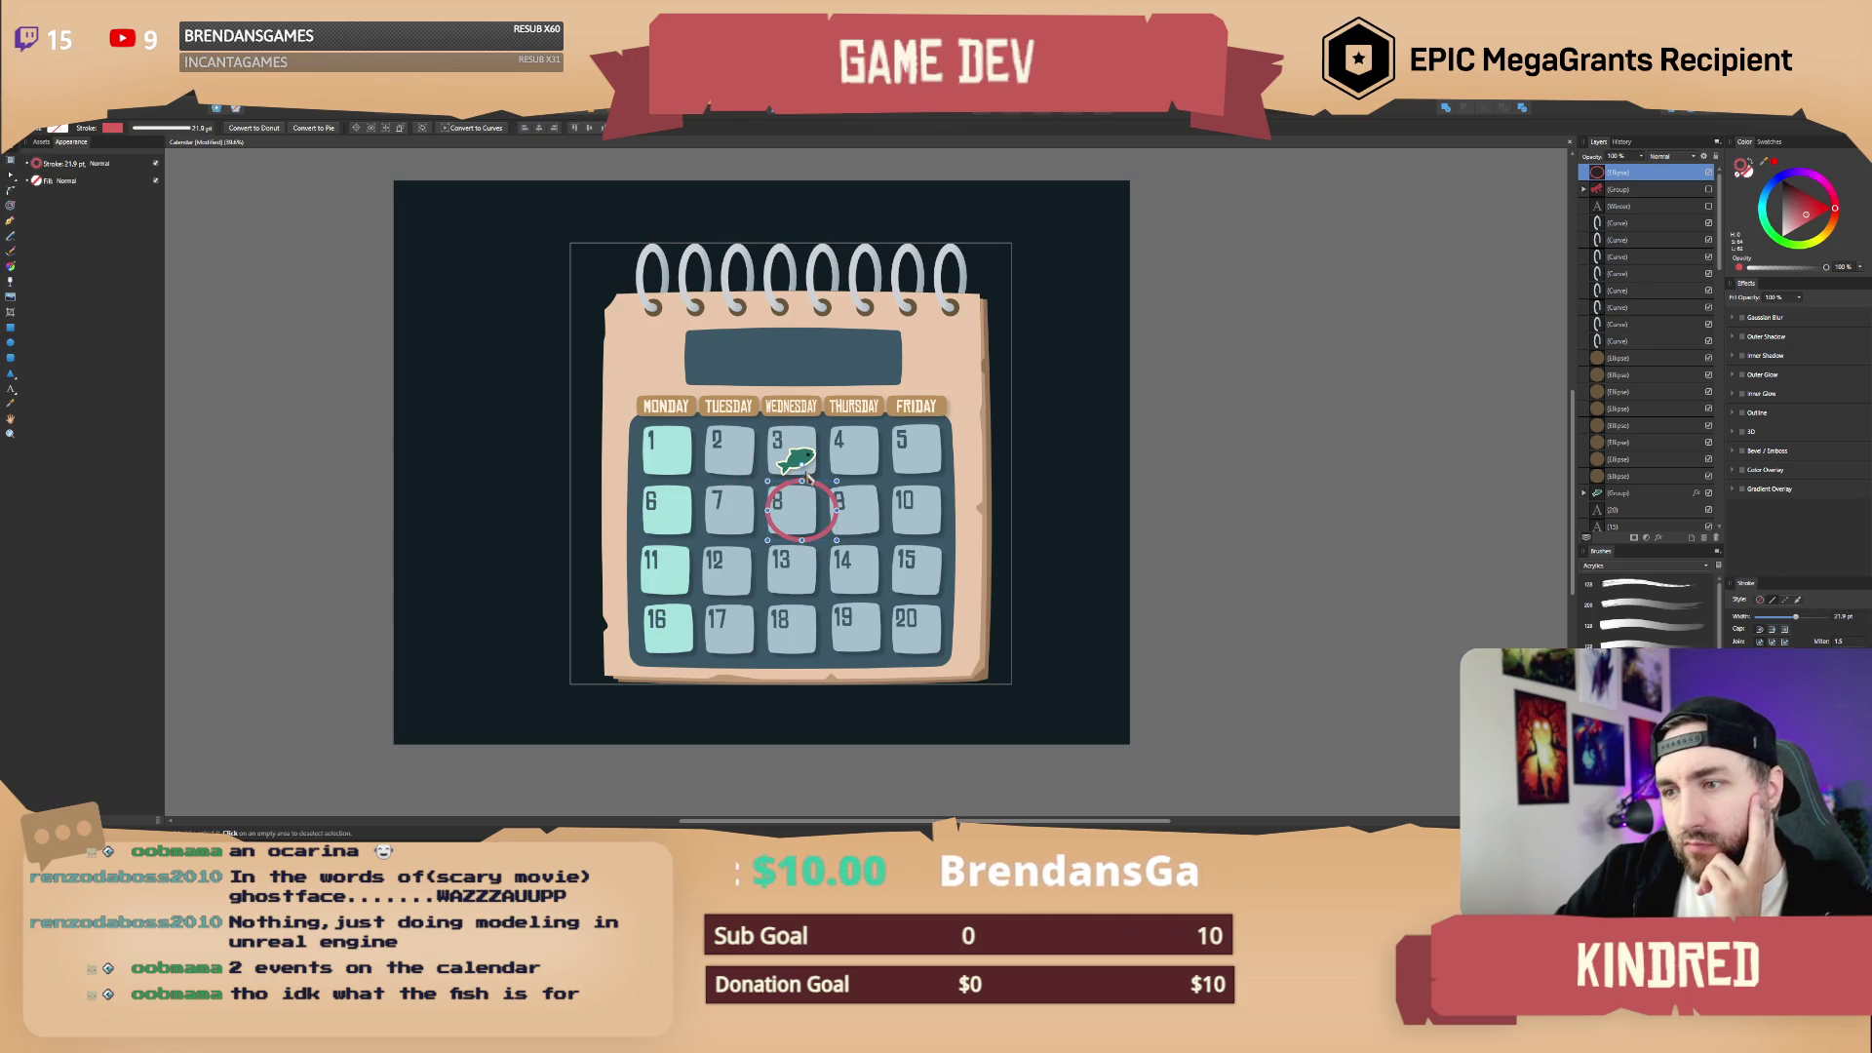
{"action": "mouse_move", "coordinate": [802, 469]}
{"action": "left_mouse_down"}
{"action": "mouse_move", "coordinate": [783, 466]}
{"action": "mouse_move", "coordinate": [807, 529]}
{"action": "mouse_move", "coordinate": [792, 515]}
{"action": "left_mouse_up"}
{"action": "left_click", "coordinate": [1082, 517]}
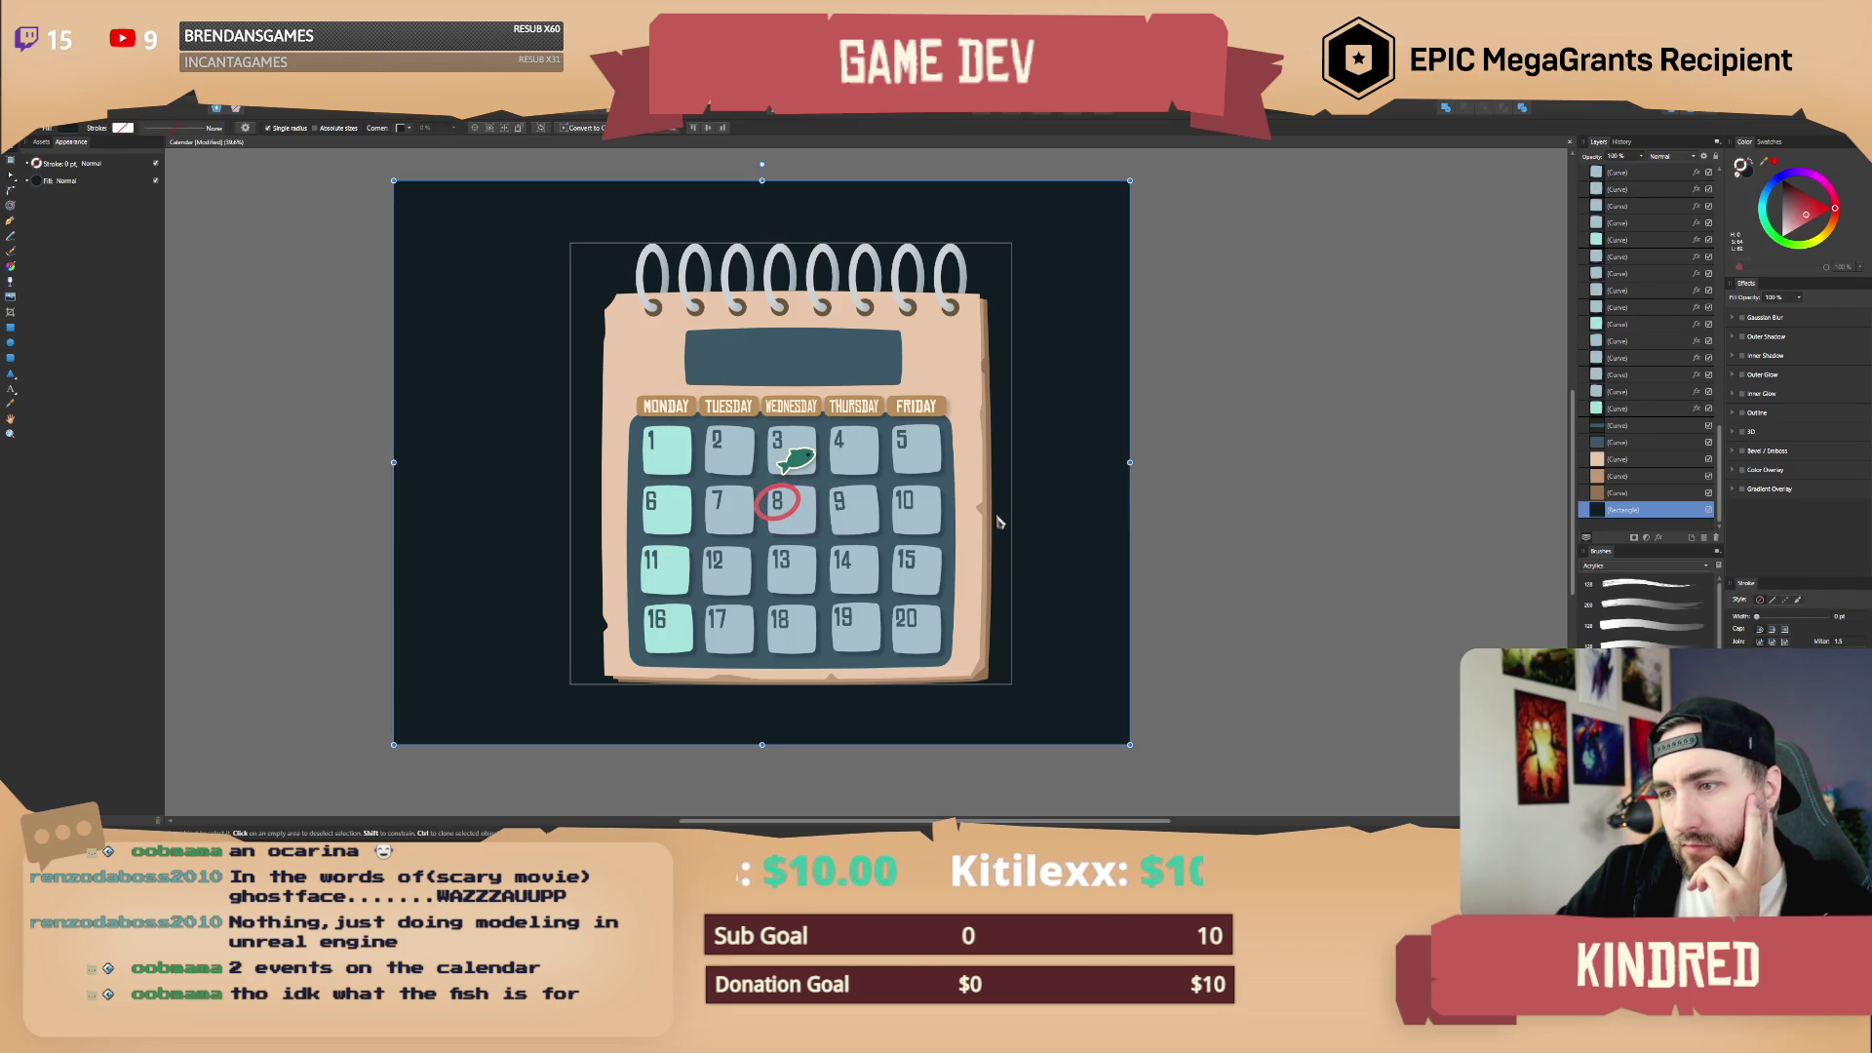
{"action": "scroll", "coordinate": [844, 505], "scroll_direction": "up", "scroll_amount": 2}
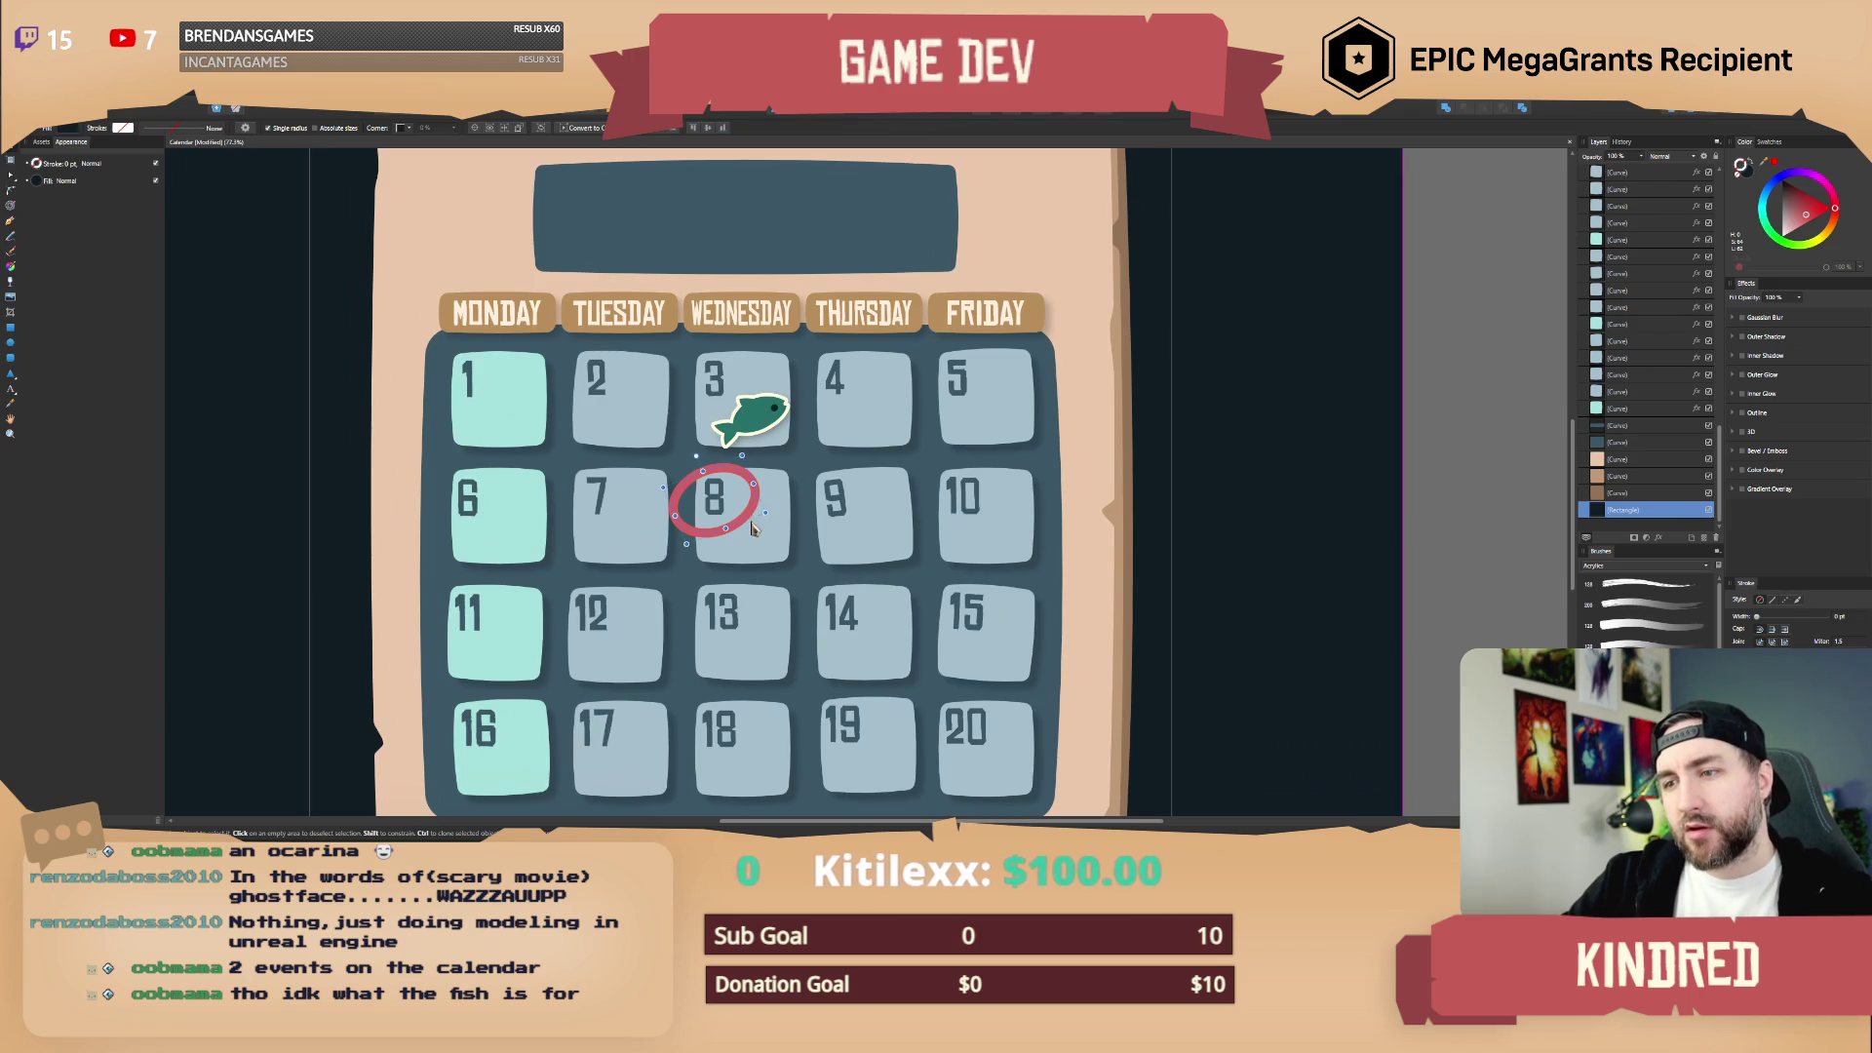
{"action": "left_click", "coordinate": [747, 487]}
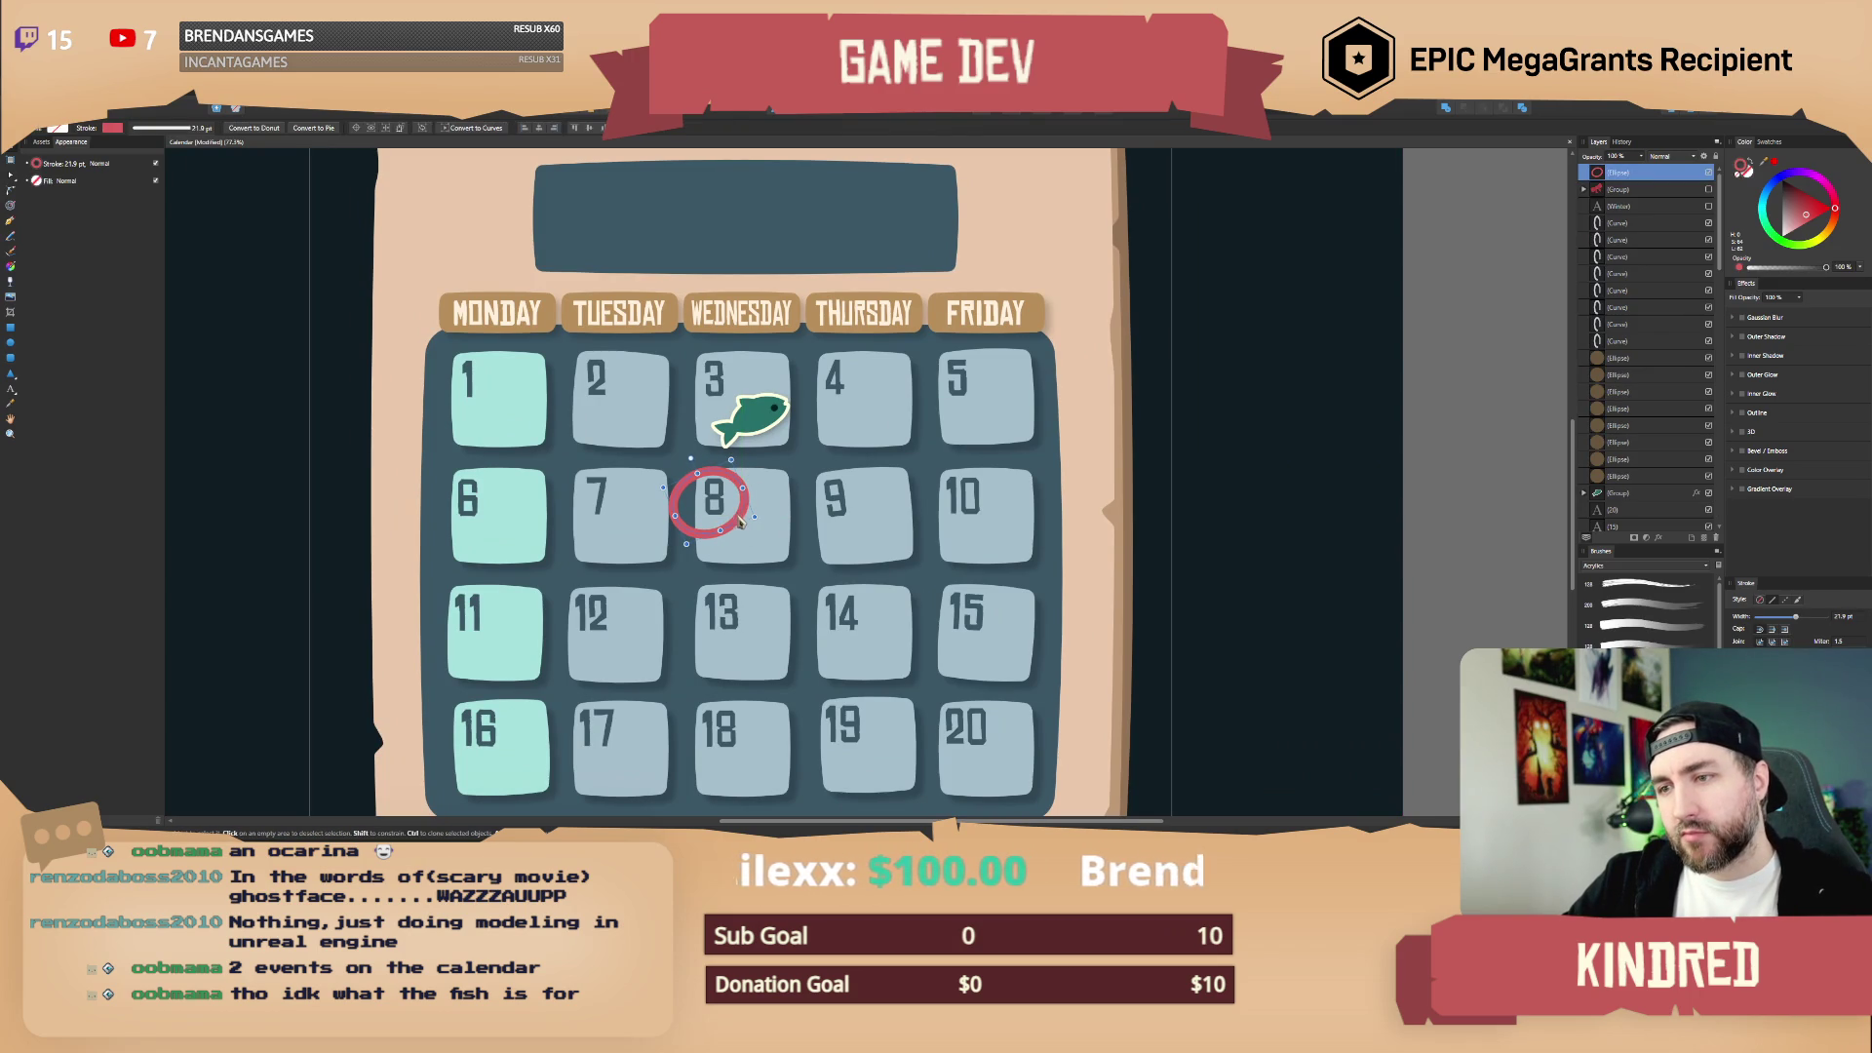
{"action": "left_click_drag", "start_coordinate": [739, 523], "coordinate": [748, 514]}
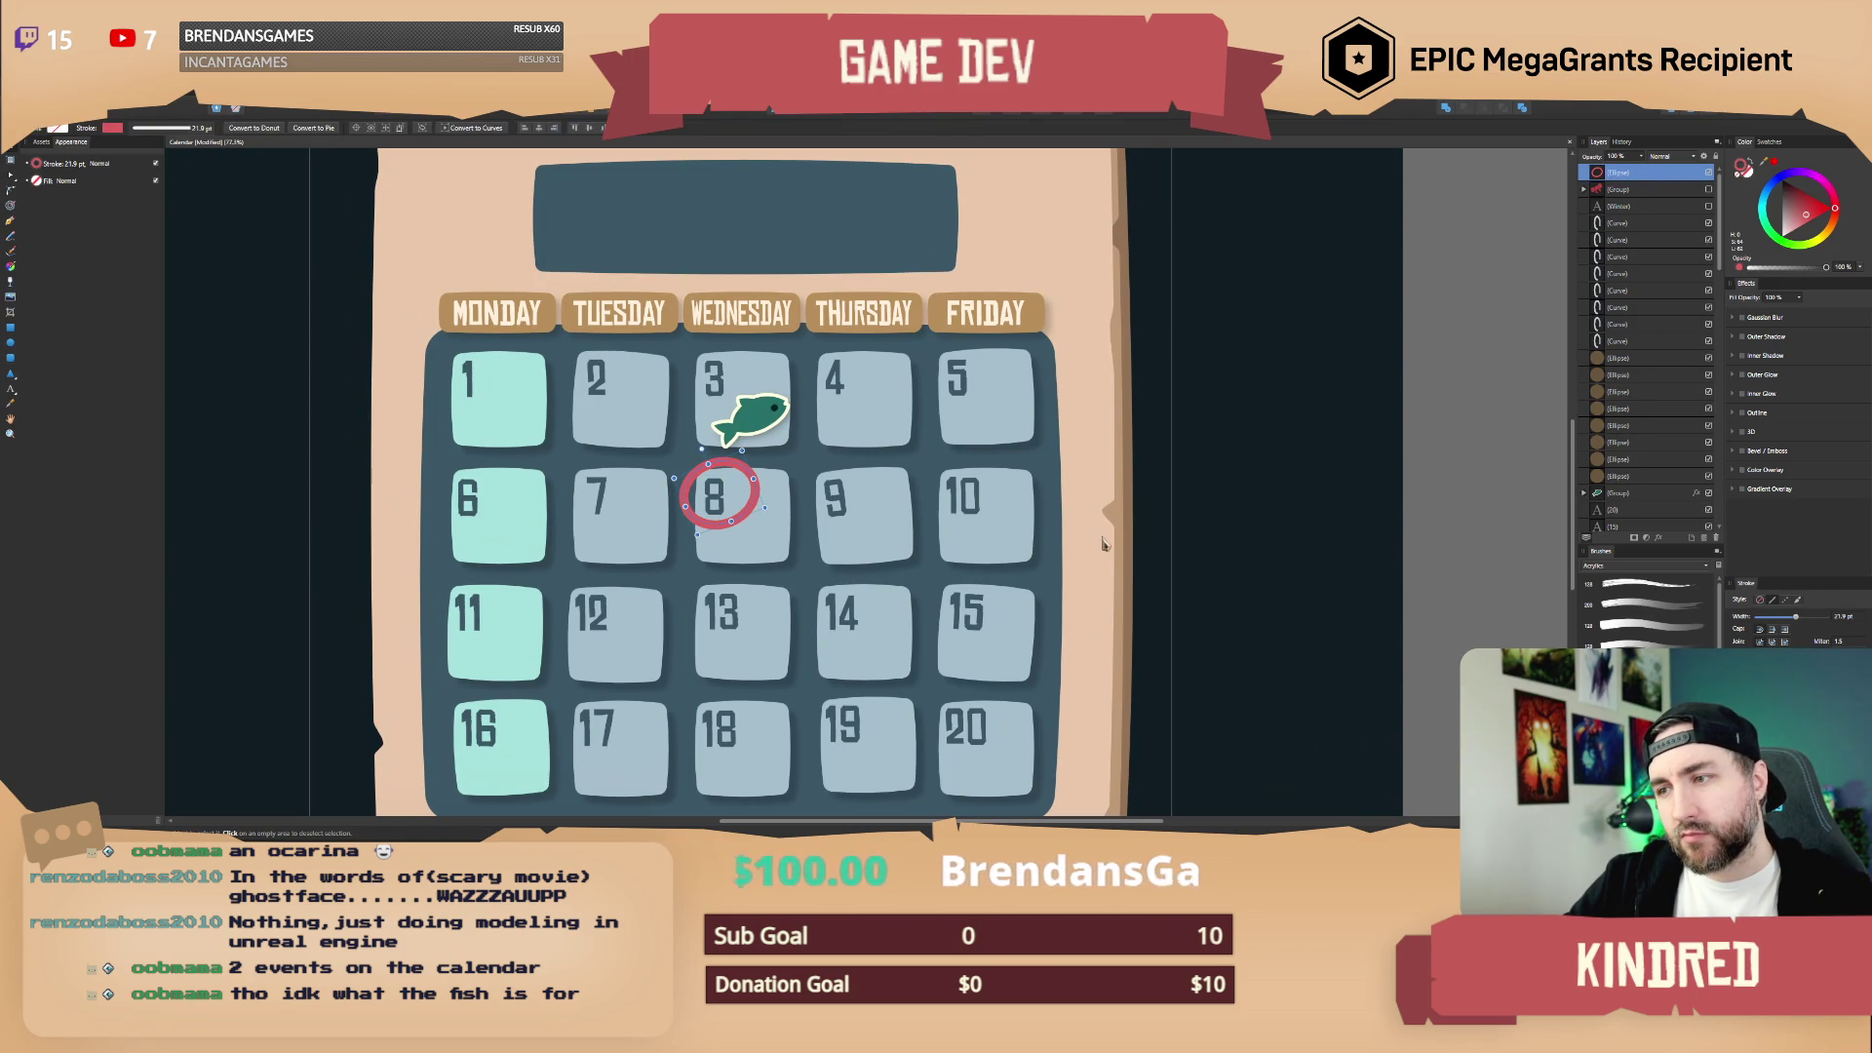
{"action": "left_click", "coordinate": [1100, 542]}
{"action": "scroll", "coordinate": [995, 492], "scroll_direction": "down", "scroll_amount": 4}
{"action": "scroll", "coordinate": [997, 489], "scroll_direction": "up", "scroll_amount": 4}
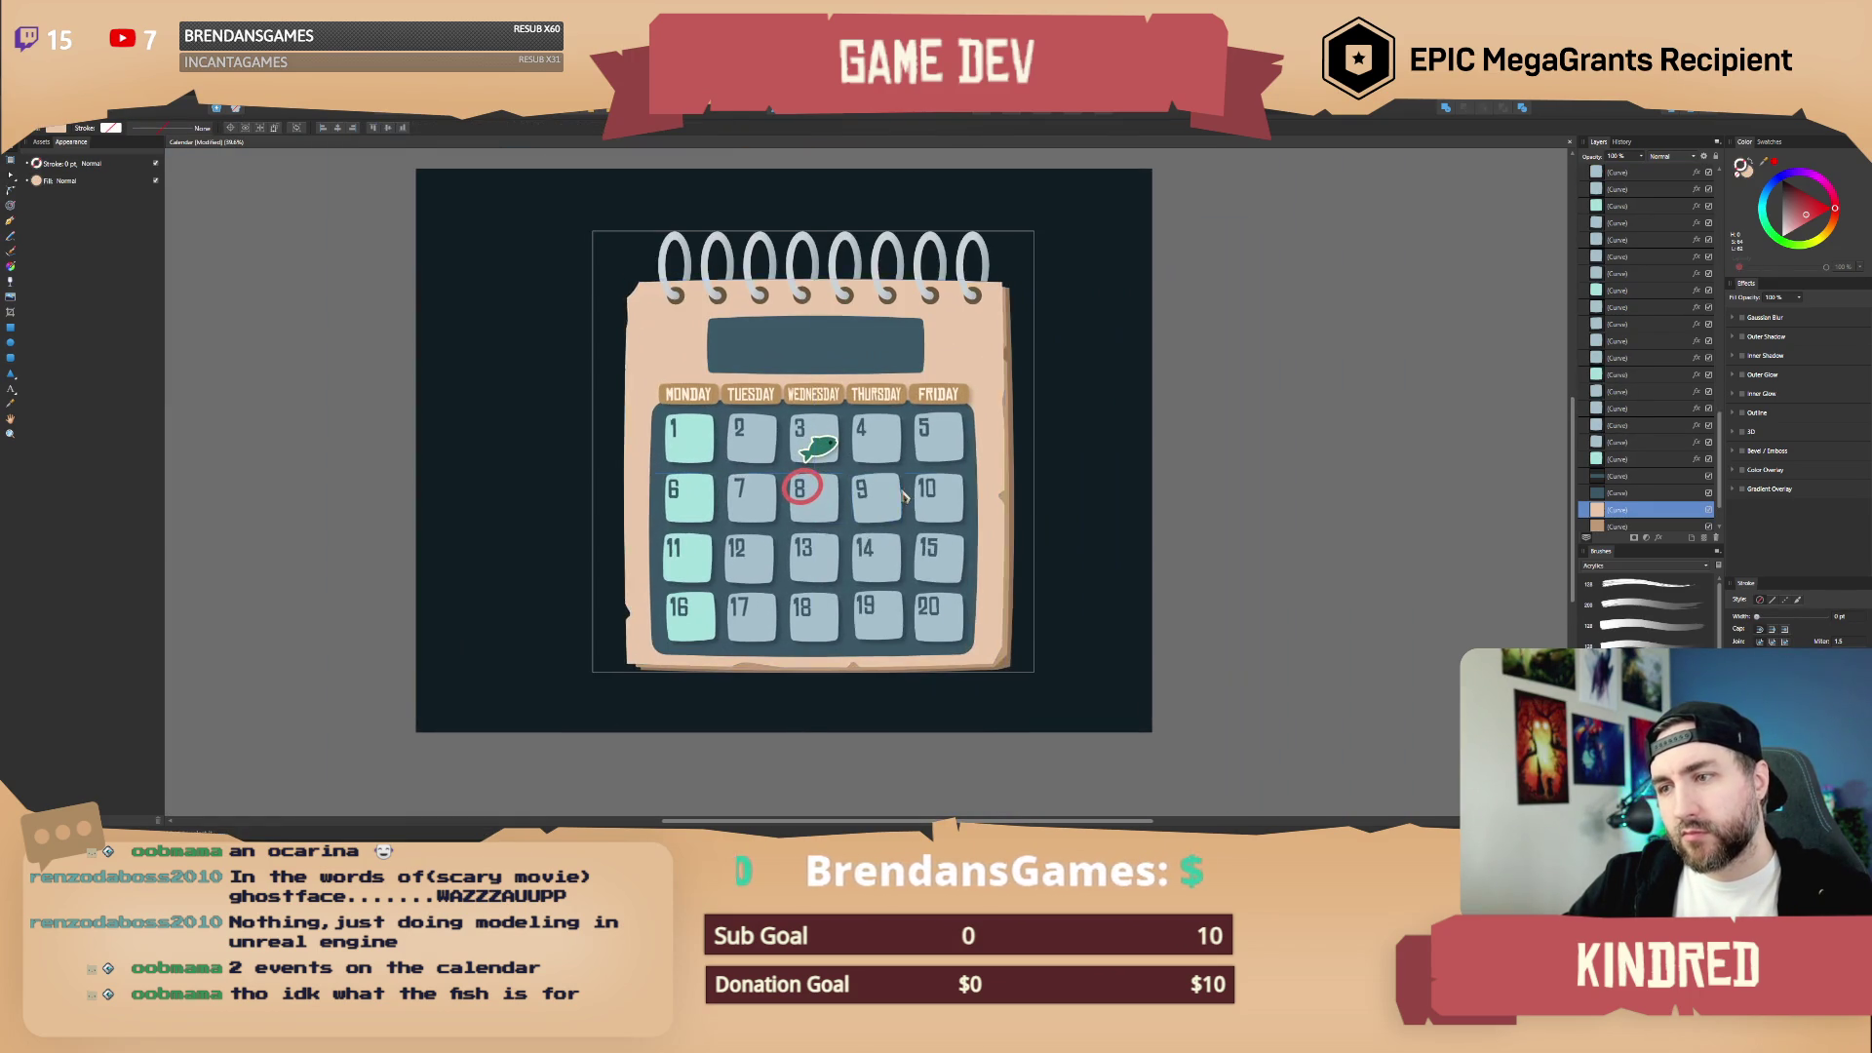
{"action": "scroll", "coordinate": [836, 494], "scroll_direction": "up", "scroll_amount": 2}
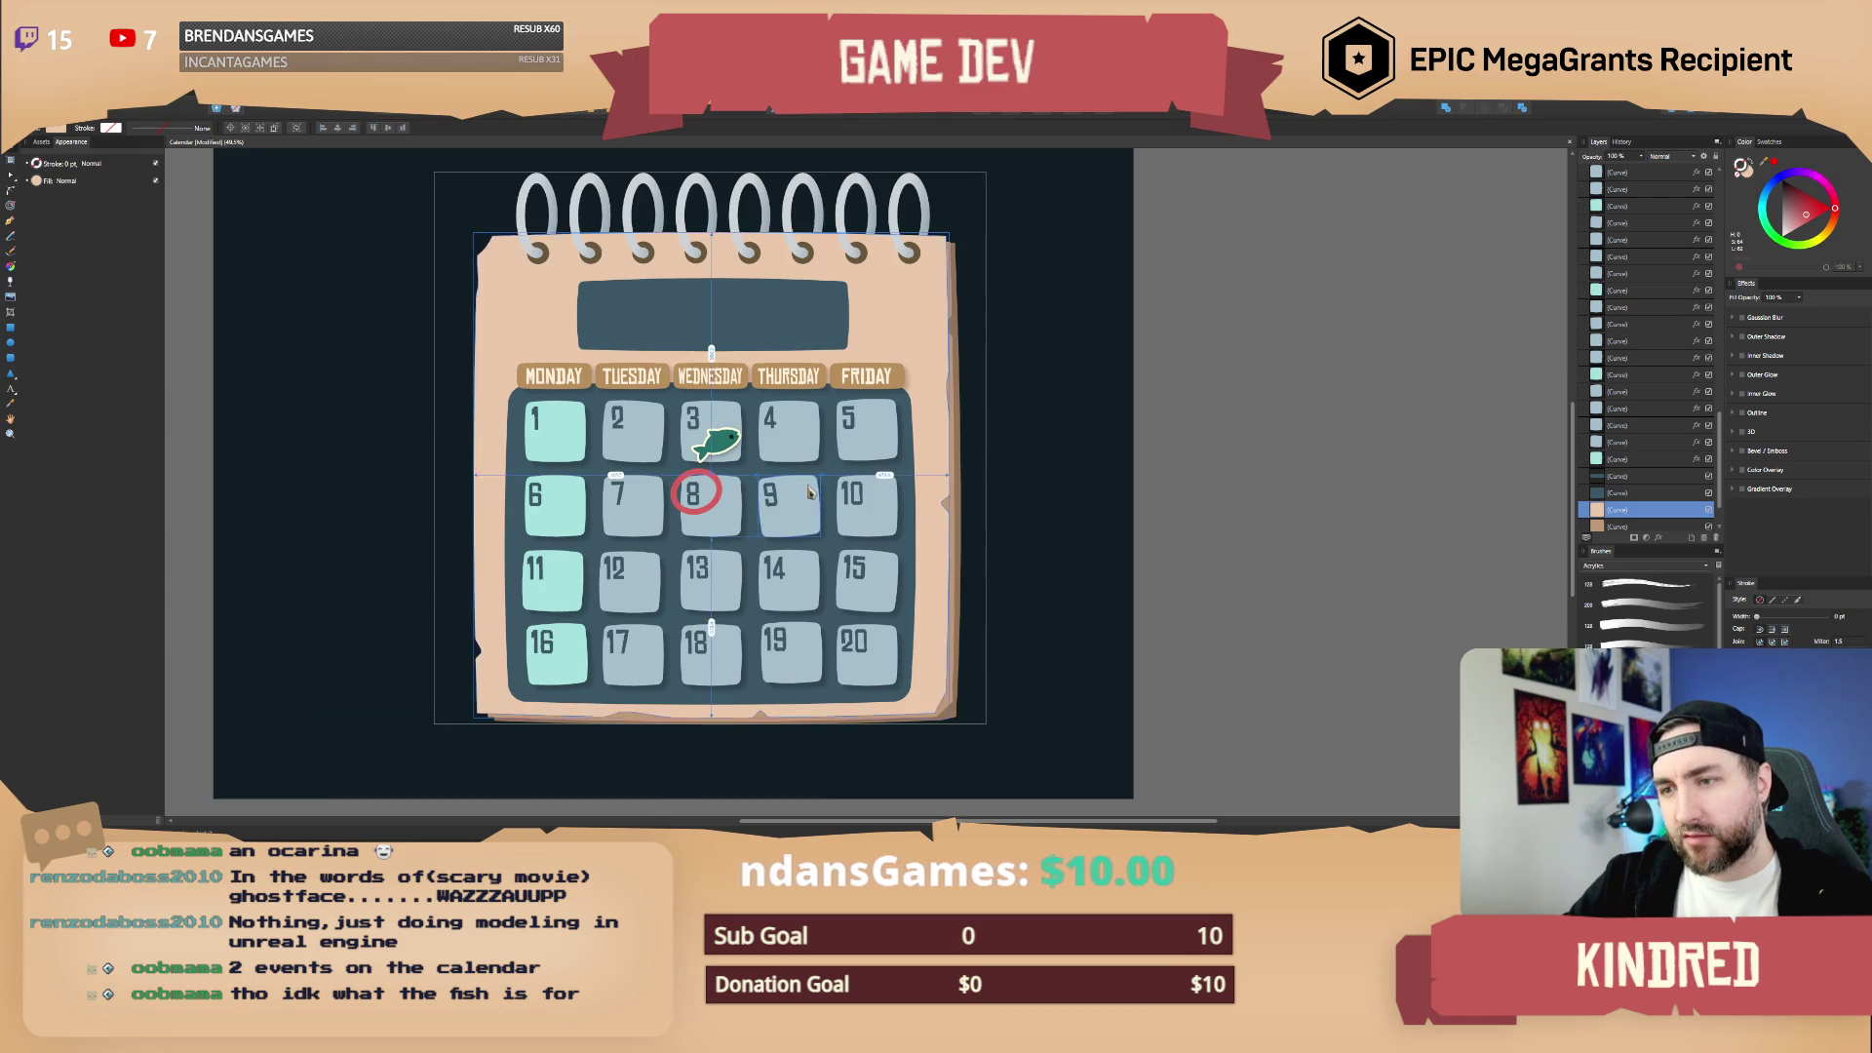
{"action": "scroll", "coordinate": [814, 491], "scroll_direction": "down", "scroll_amount": 1}
{"action": "scroll", "coordinate": [795, 488], "scroll_direction": "up", "scroll_amount": 2}
{"action": "scroll", "coordinate": [791, 487], "scroll_direction": "down", "scroll_amount": 2}
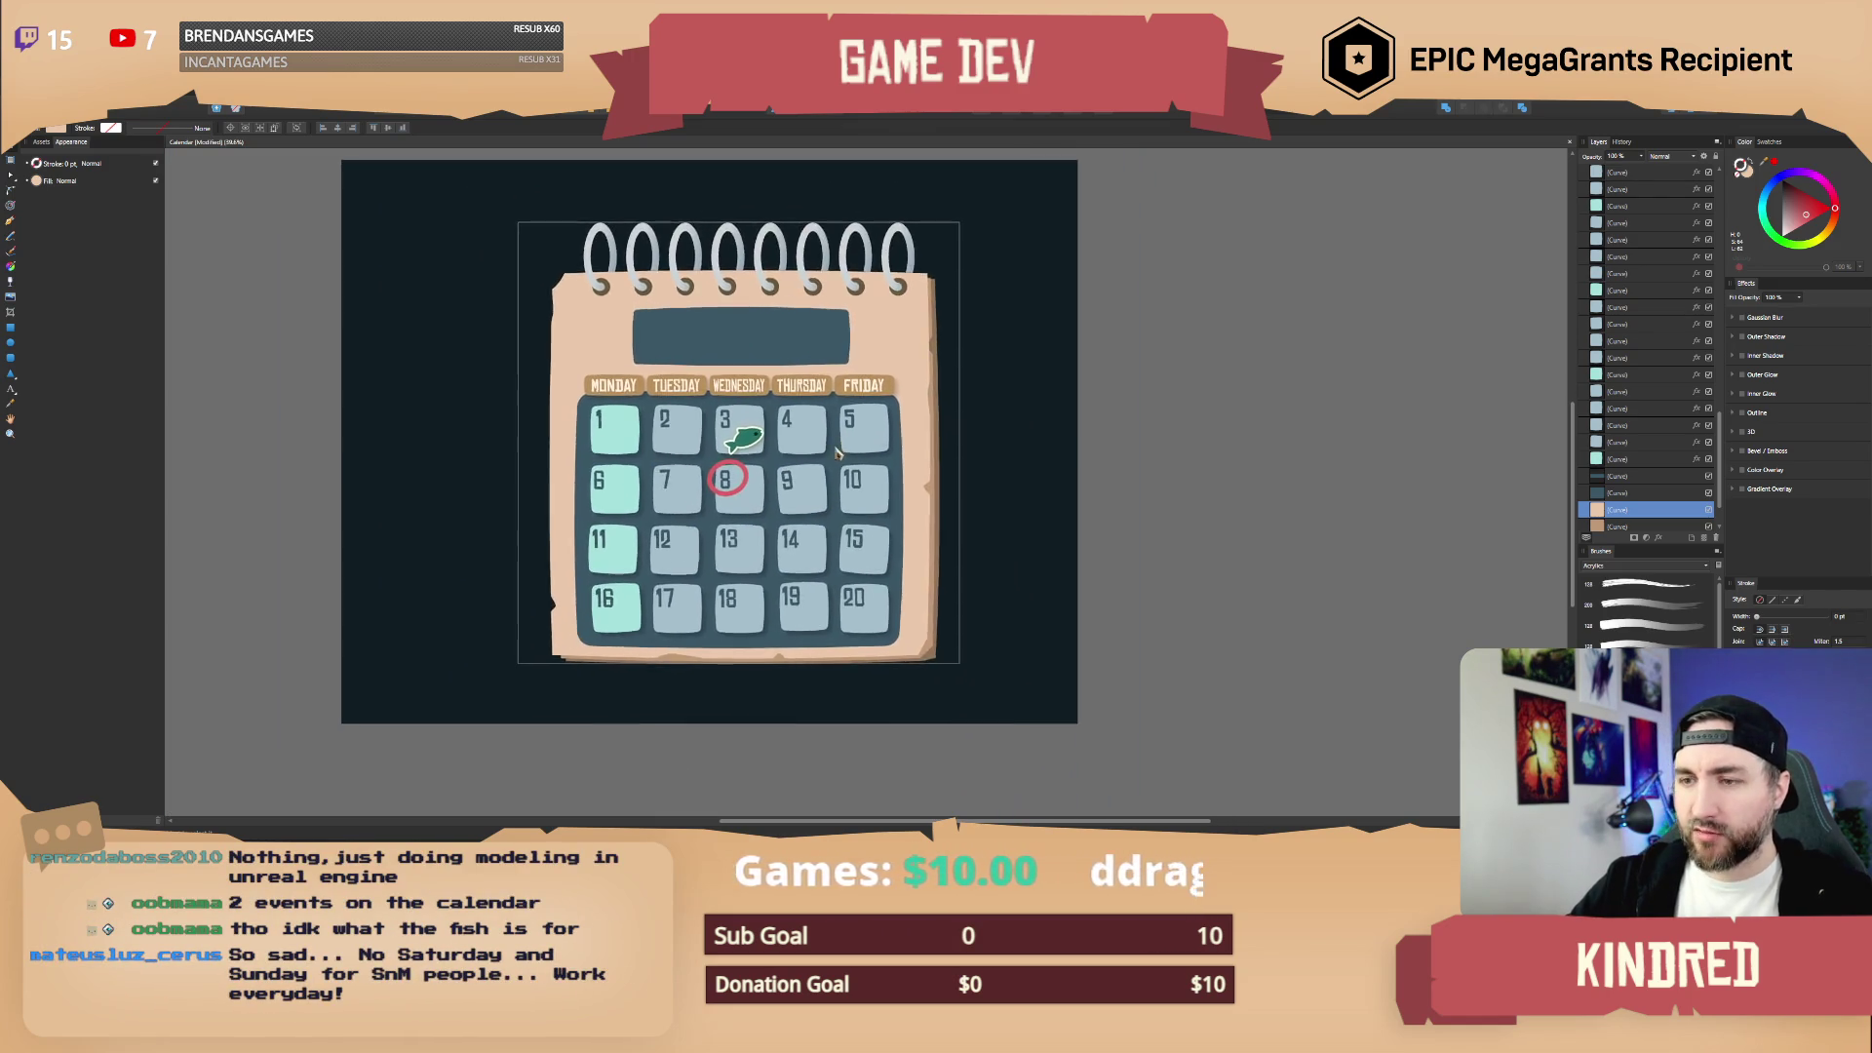
{"action": "left_click", "coordinate": [747, 485]}
{"action": "left_click", "coordinate": [968, 505]}
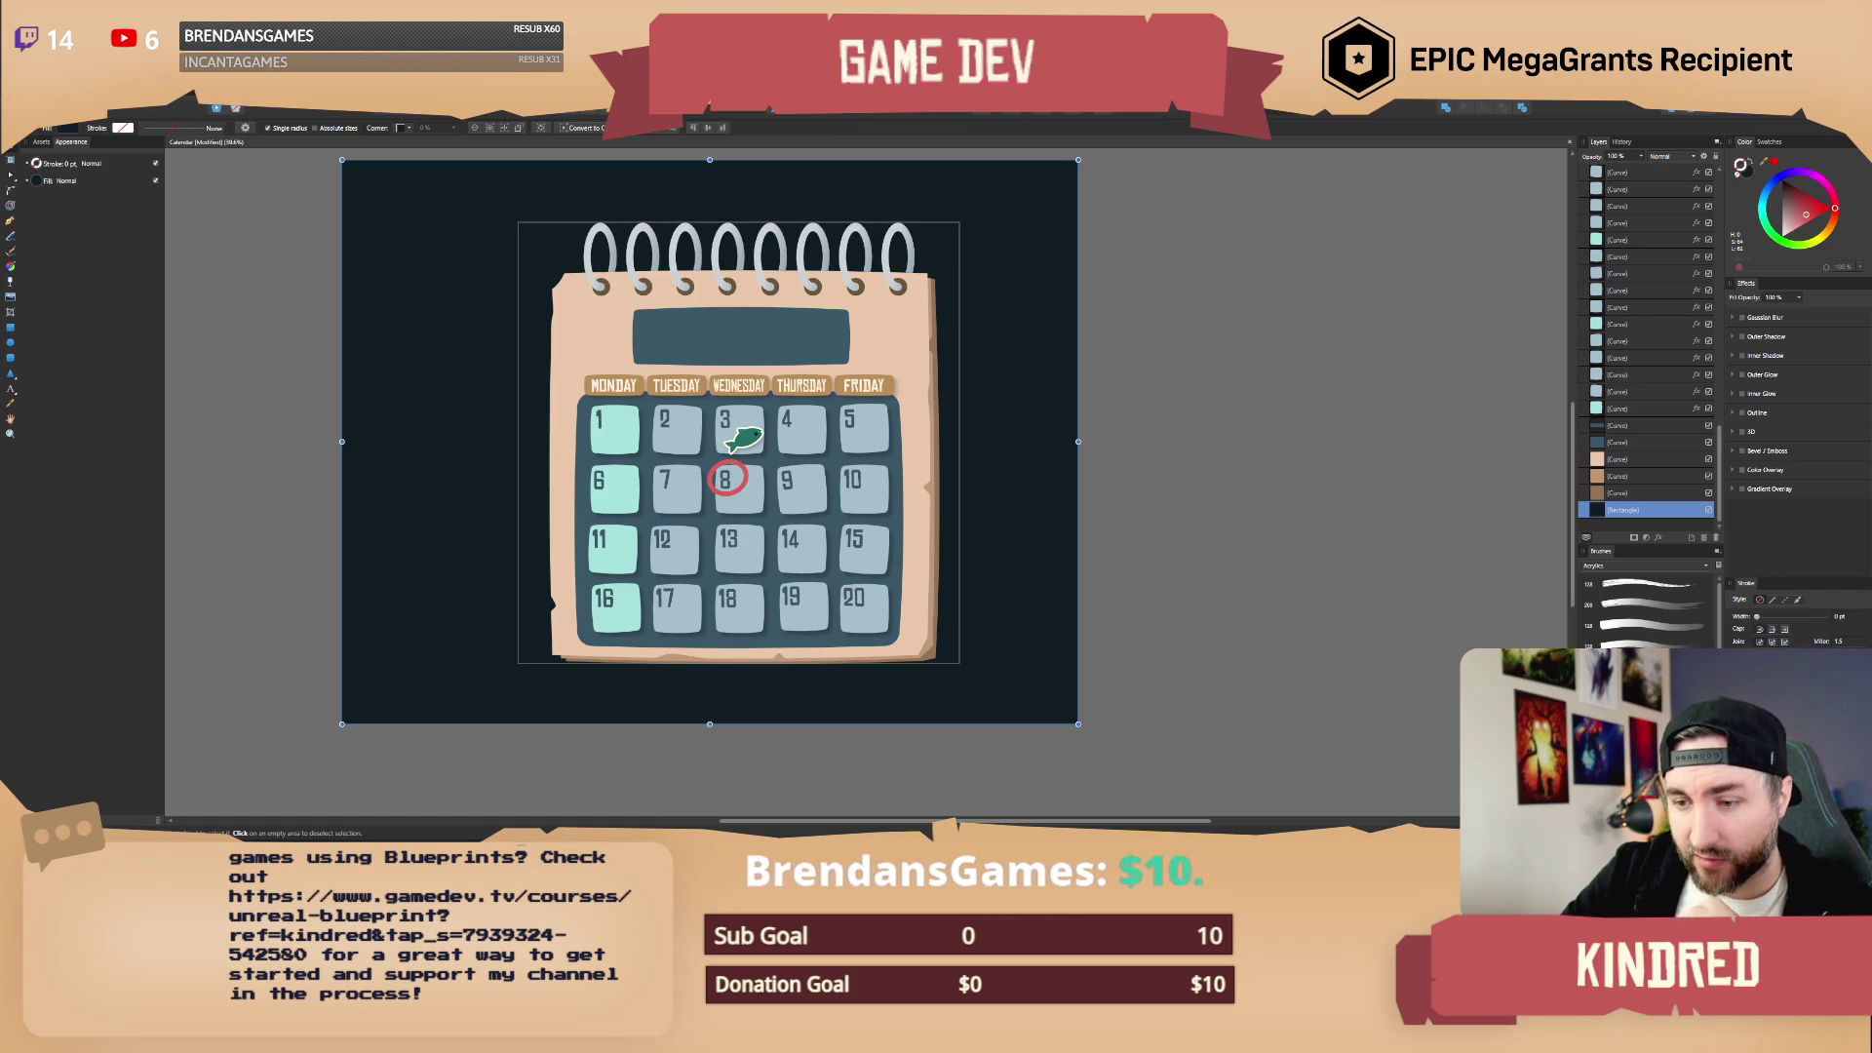
Step: Switch to Unreal and browse the Events graph, TimeTimeline curves and Sunset Event function
{"action": "key", "text": "alt+Tab"}
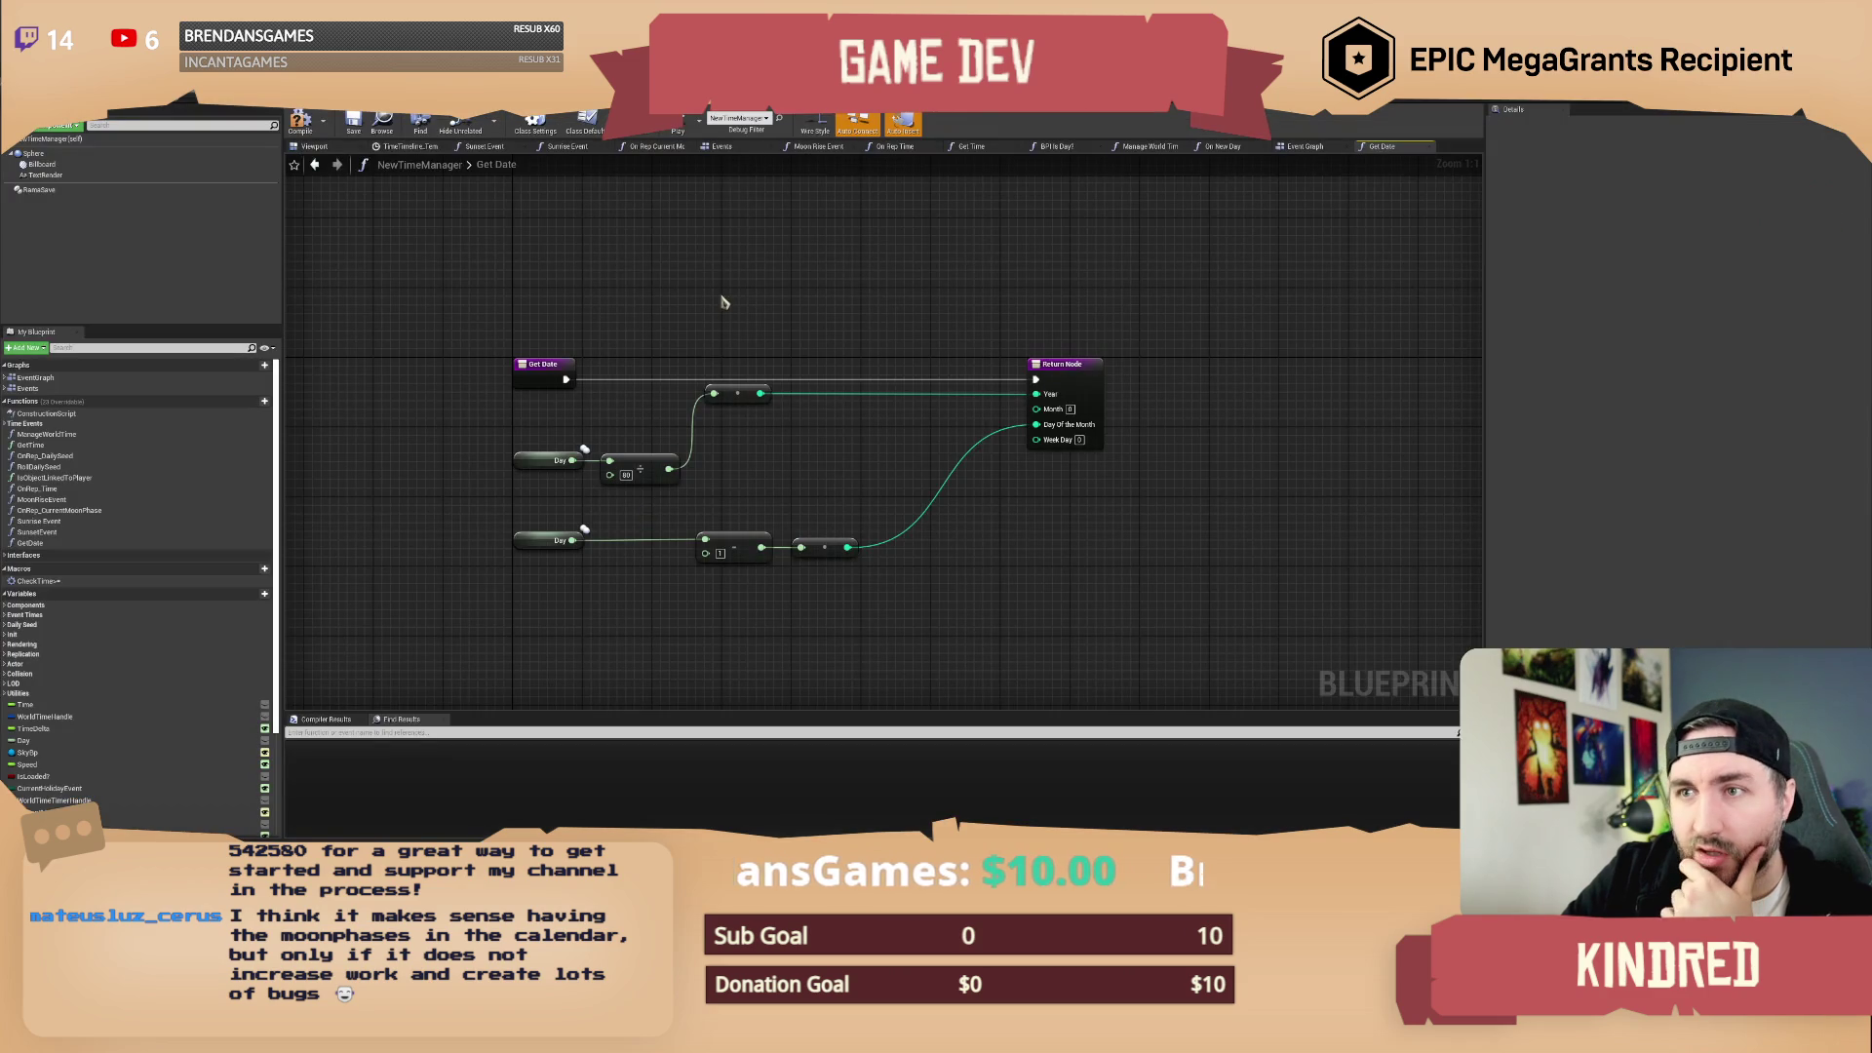
{"action": "left_click", "coordinate": [721, 146]}
{"action": "scroll", "coordinate": [625, 427], "scroll_direction": "down", "scroll_amount": 4}
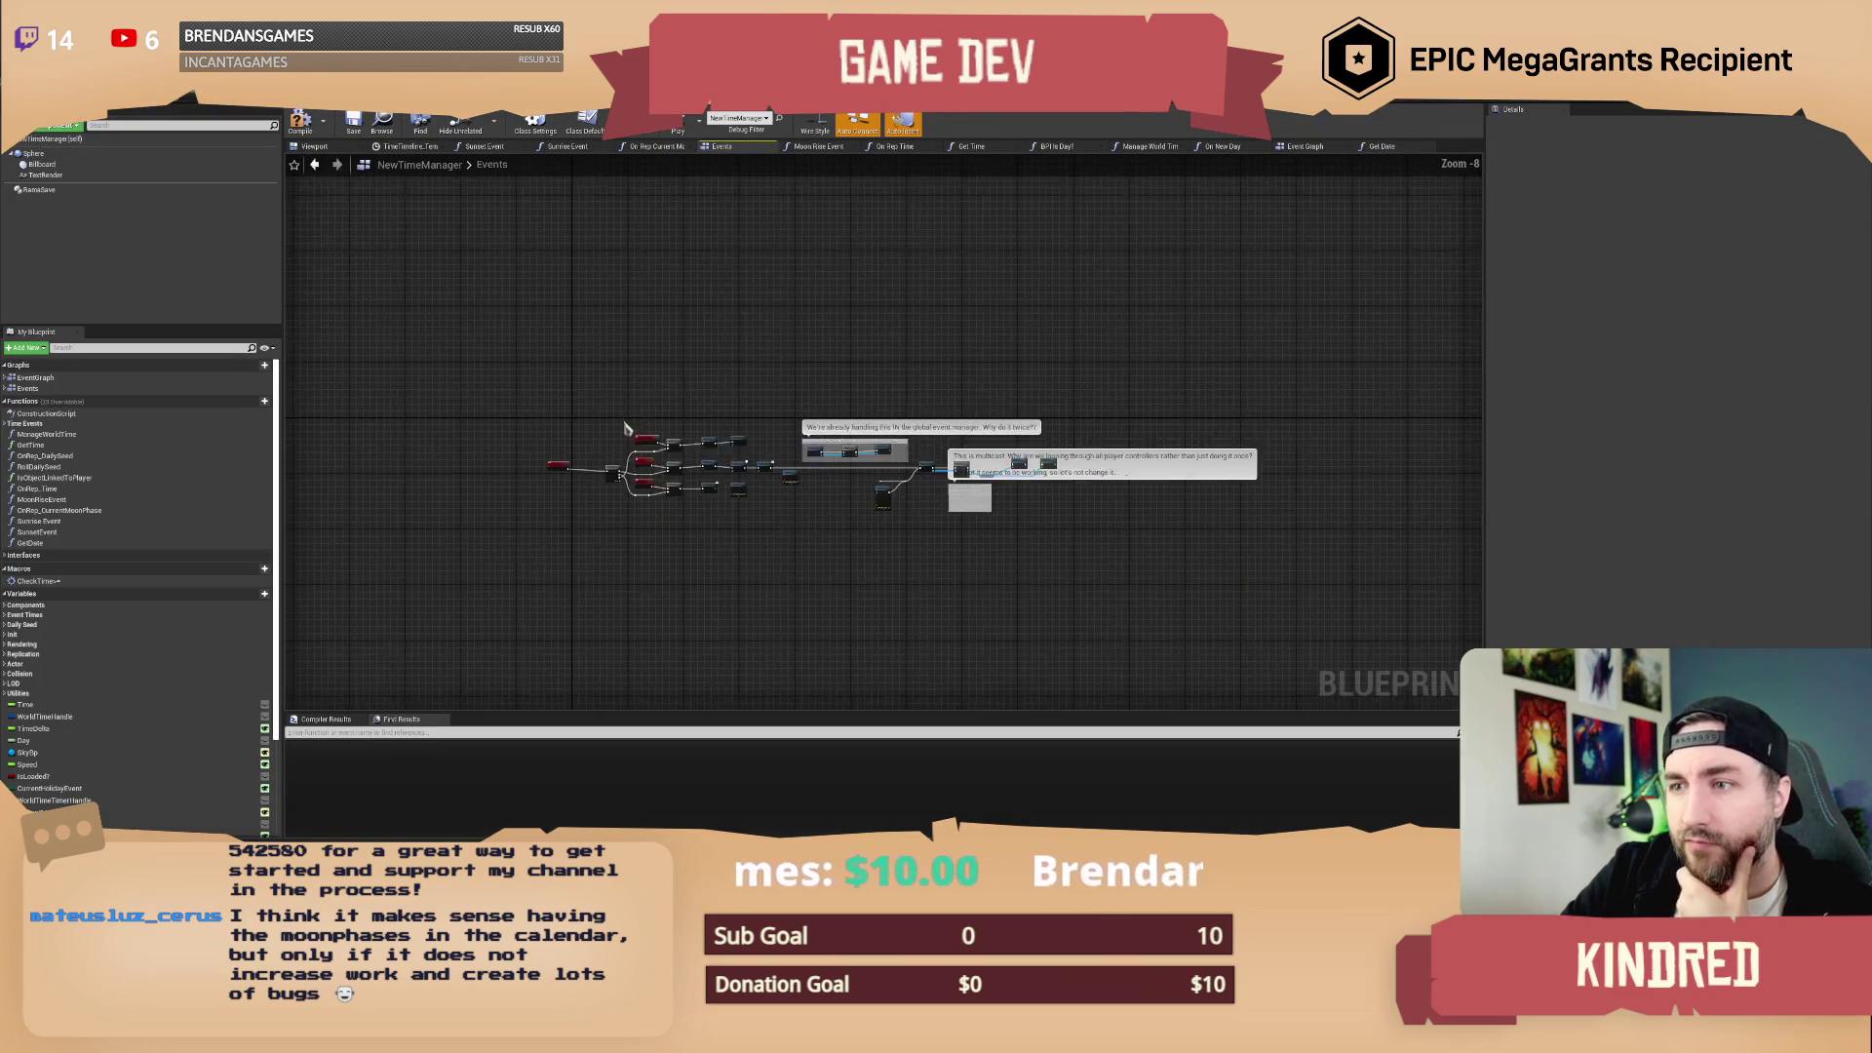
{"action": "scroll", "coordinate": [625, 427], "scroll_direction": "up", "scroll_amount": 4}
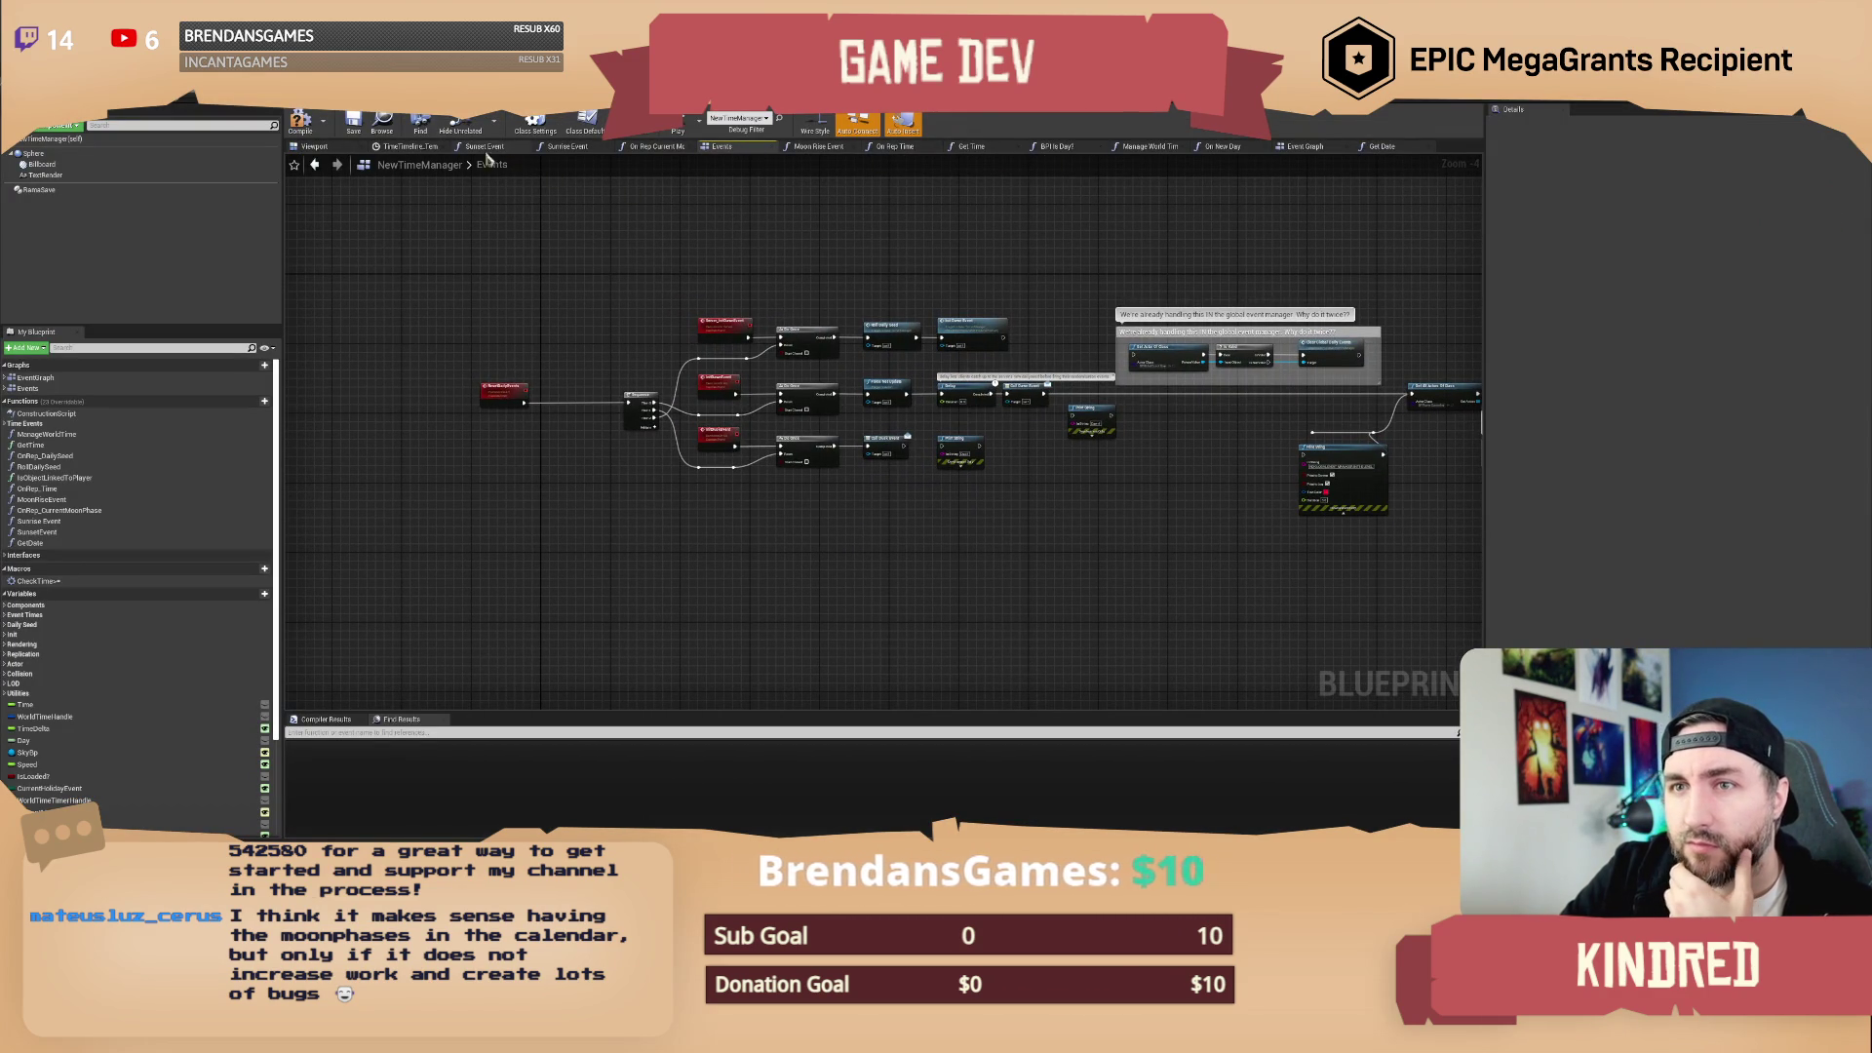
{"action": "left_click", "coordinate": [418, 151]}
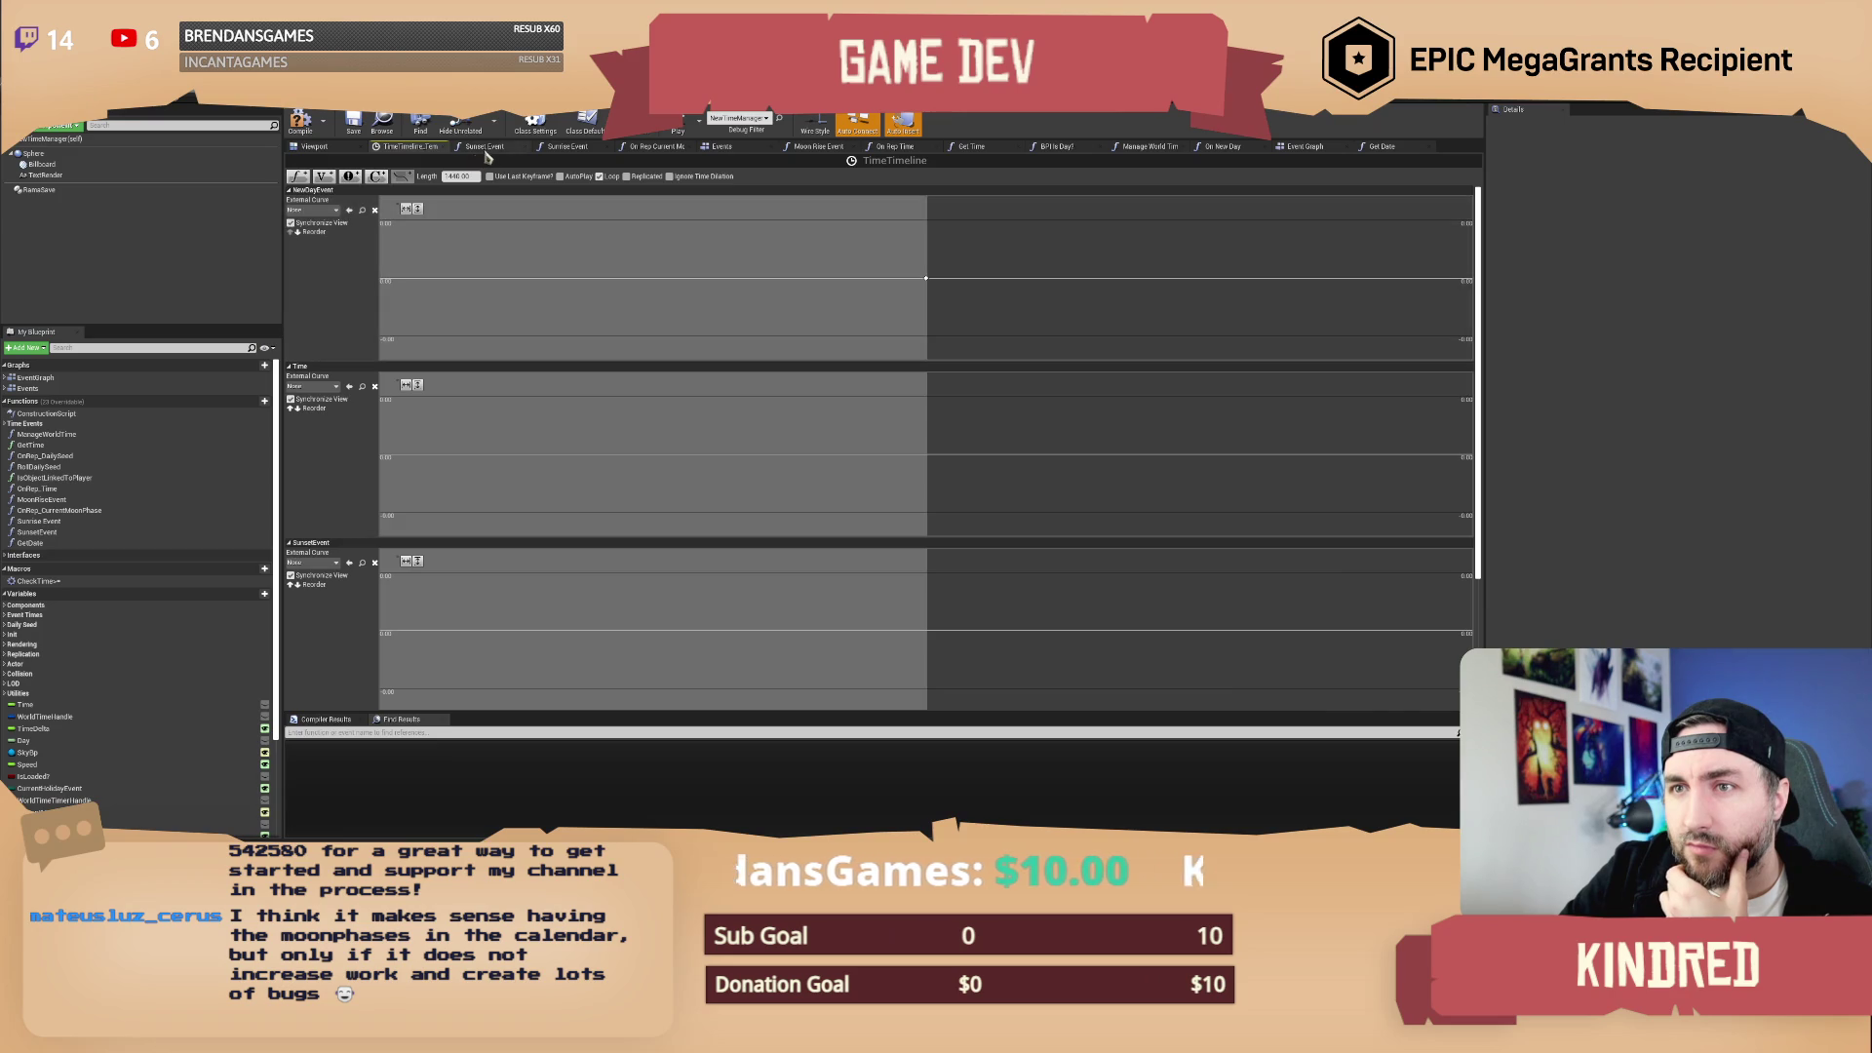
{"action": "left_click", "coordinate": [486, 150]}
{"action": "left_click", "coordinate": [719, 149]}
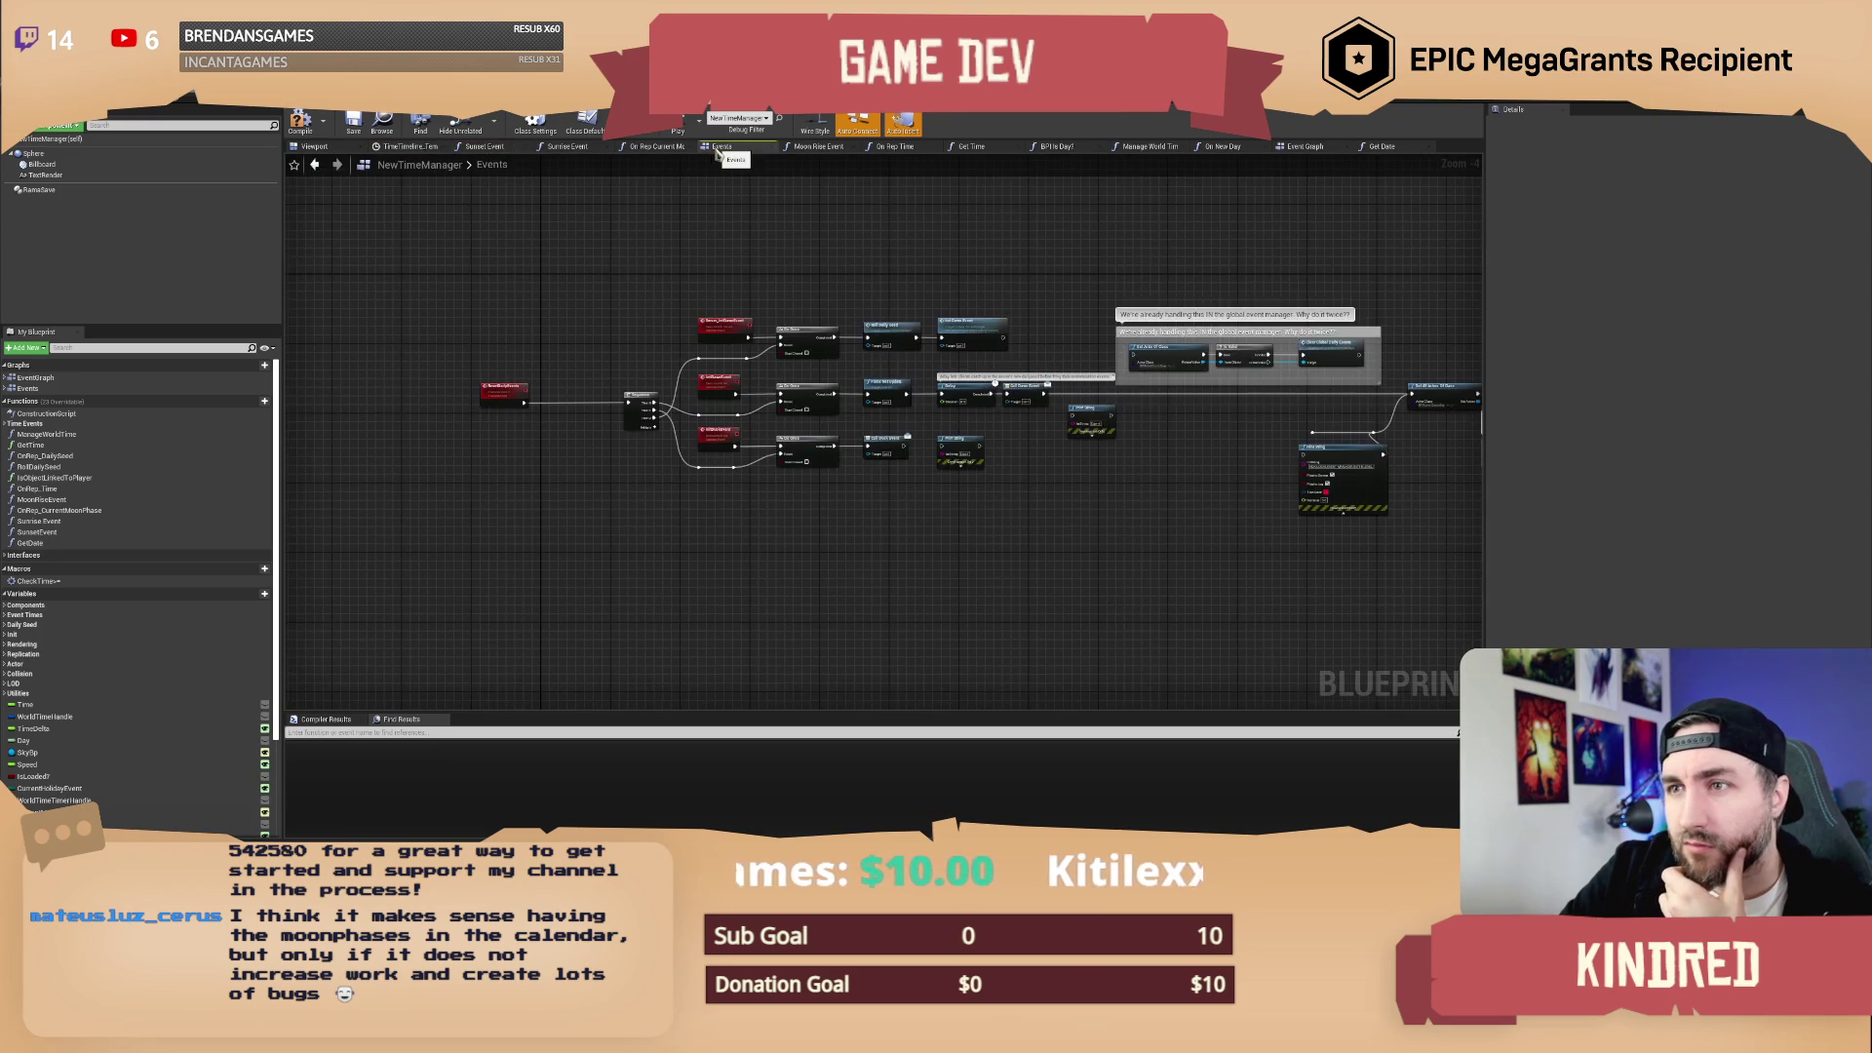
Step: Open the main Event Graph from the My Blueprint panel
{"action": "left_click", "coordinate": [29, 389]}
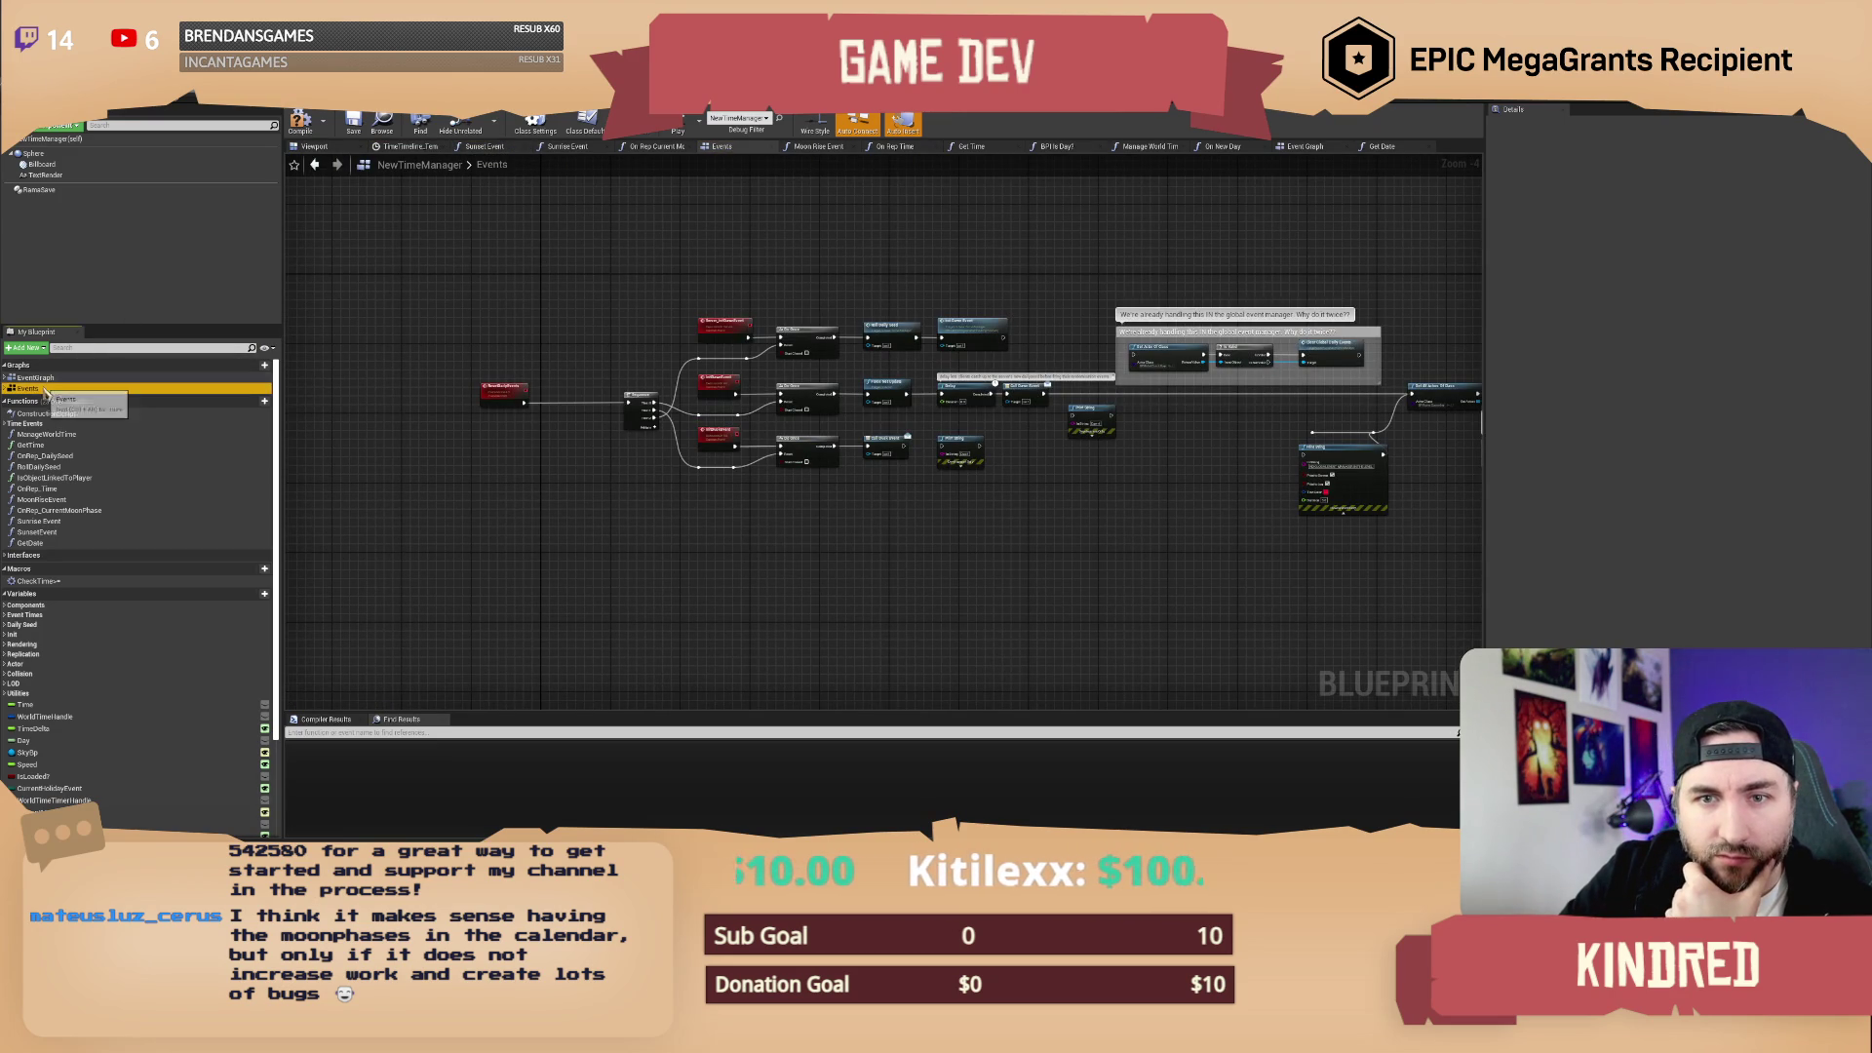
{"action": "left_click_drag", "start_coordinate": [603, 272], "coordinate": [530, 322]}
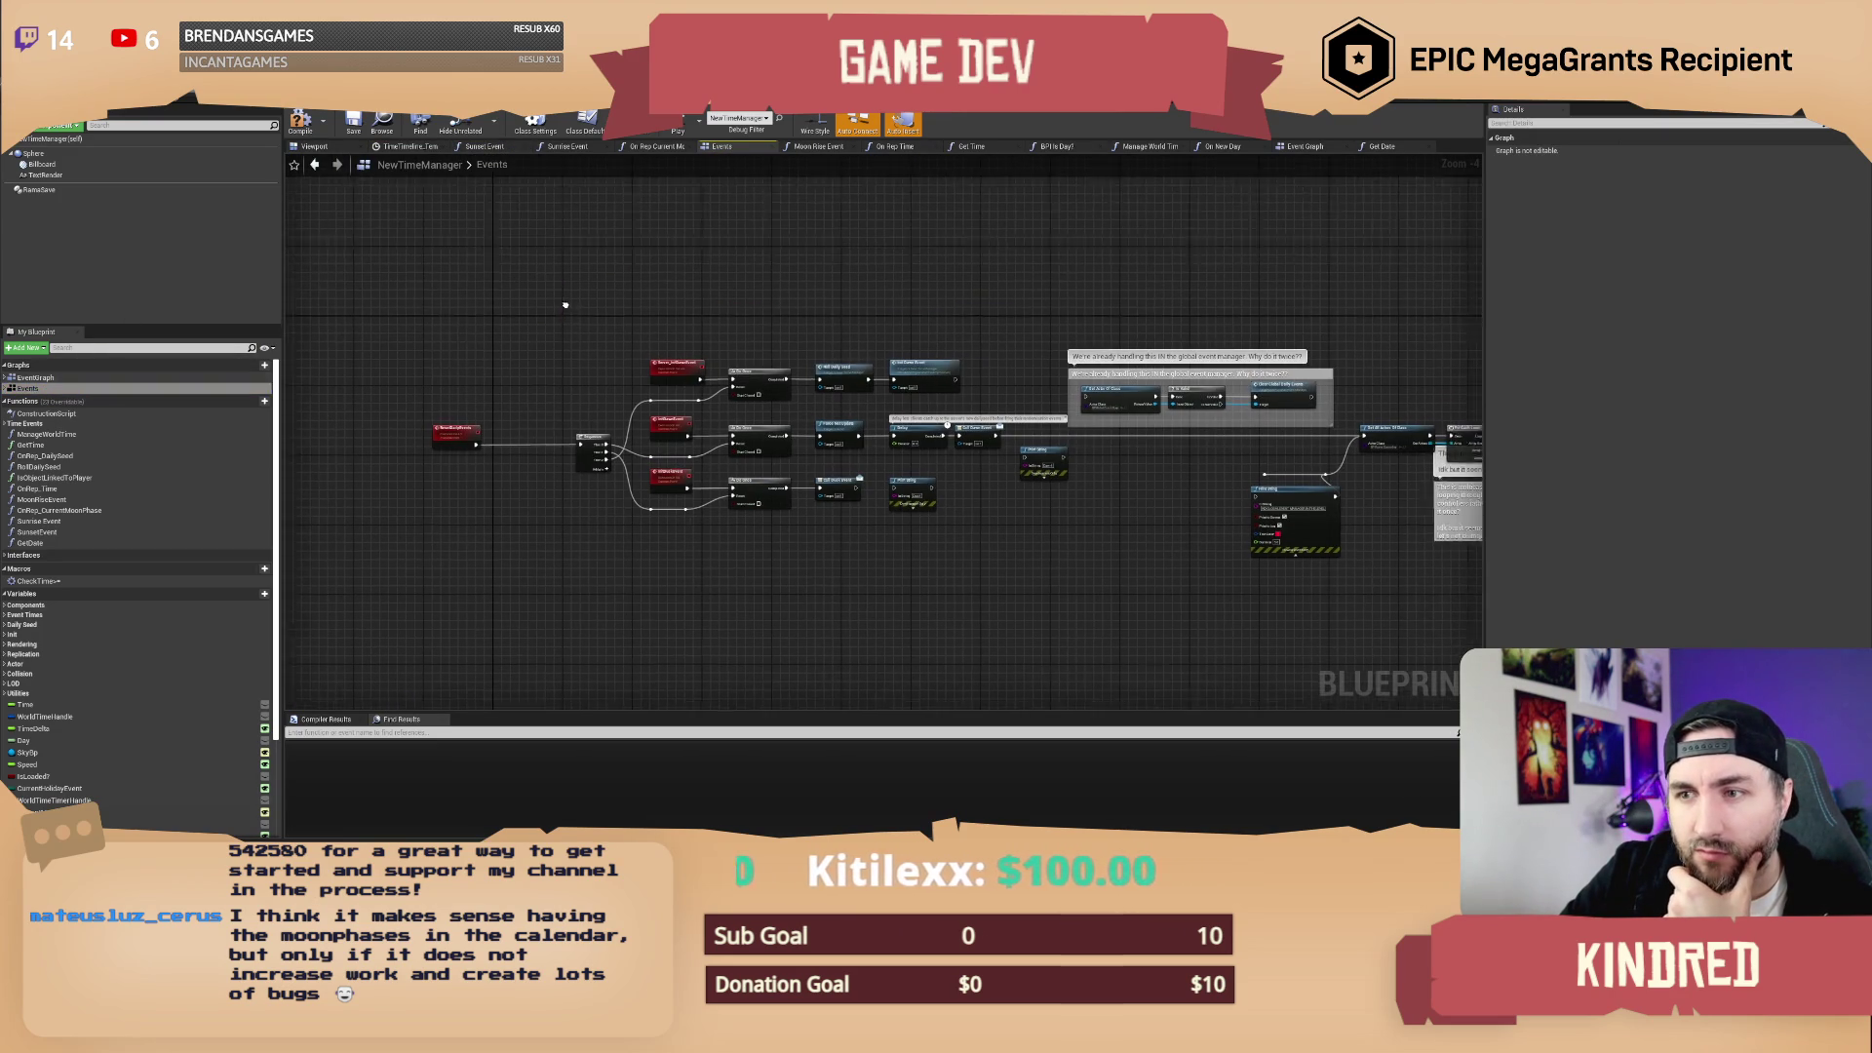
{"action": "double_click", "coordinate": [37, 377]}
{"action": "scroll", "coordinate": [711, 482], "scroll_direction": "up", "scroll_amount": 2}
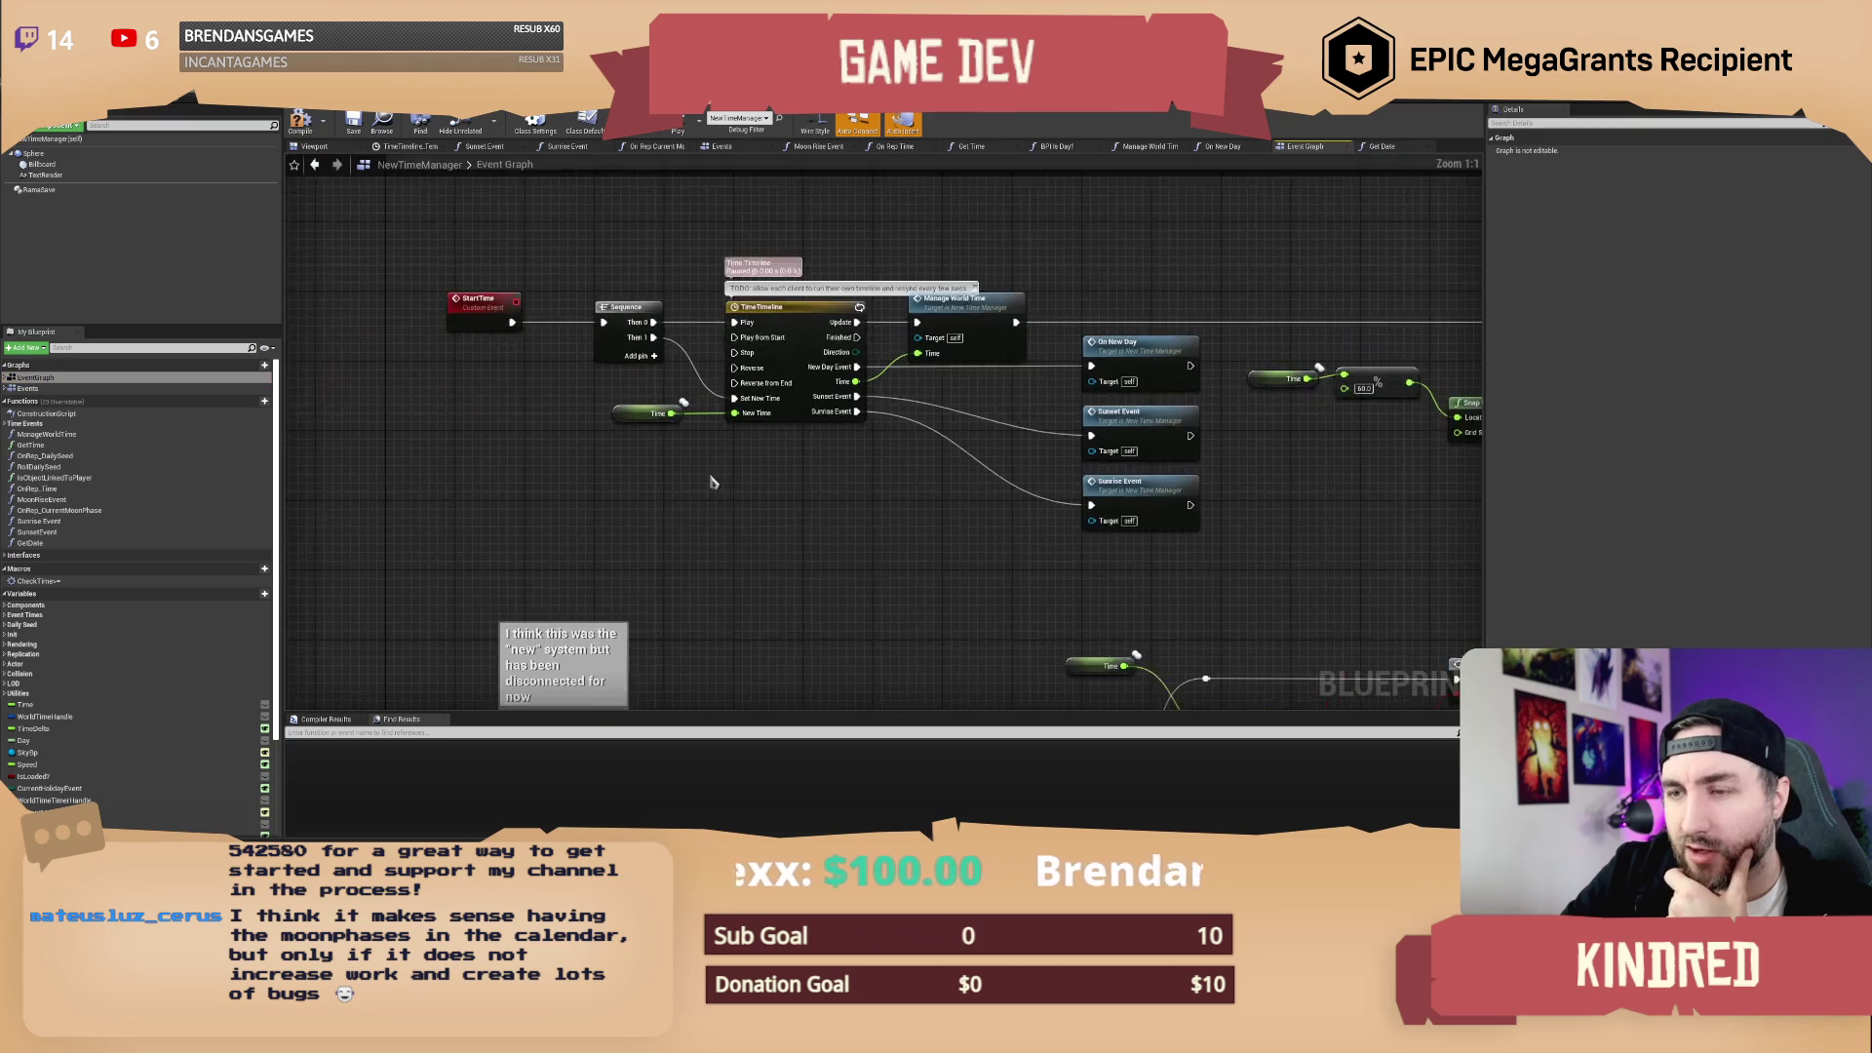
{"action": "left_click_drag", "start_coordinate": [710, 482], "coordinate": [698, 580]}
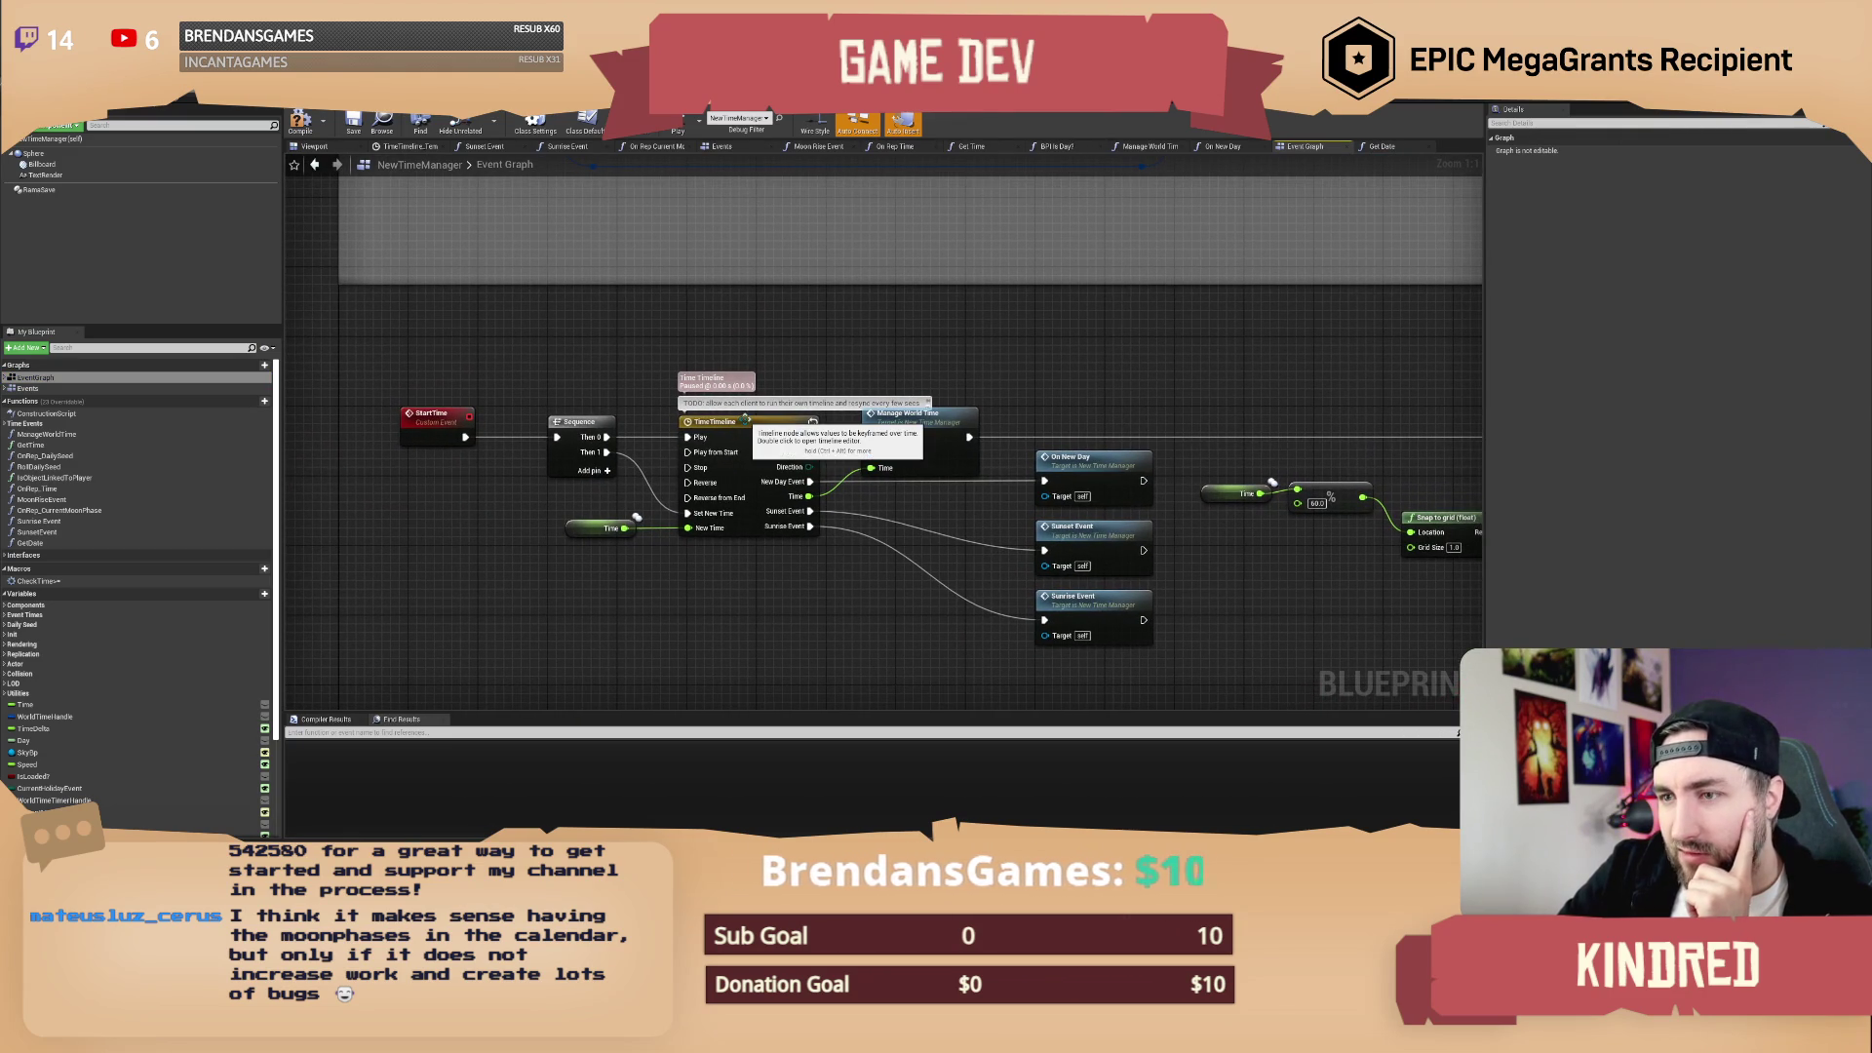
{"action": "left_click", "coordinate": [746, 419]}
{"action": "mouse_move", "coordinate": [820, 368]}
{"action": "left_mouse_down"}
{"action": "mouse_move", "coordinate": [785, 335]}
{"action": "mouse_move", "coordinate": [802, 281]}
{"action": "left_mouse_up"}
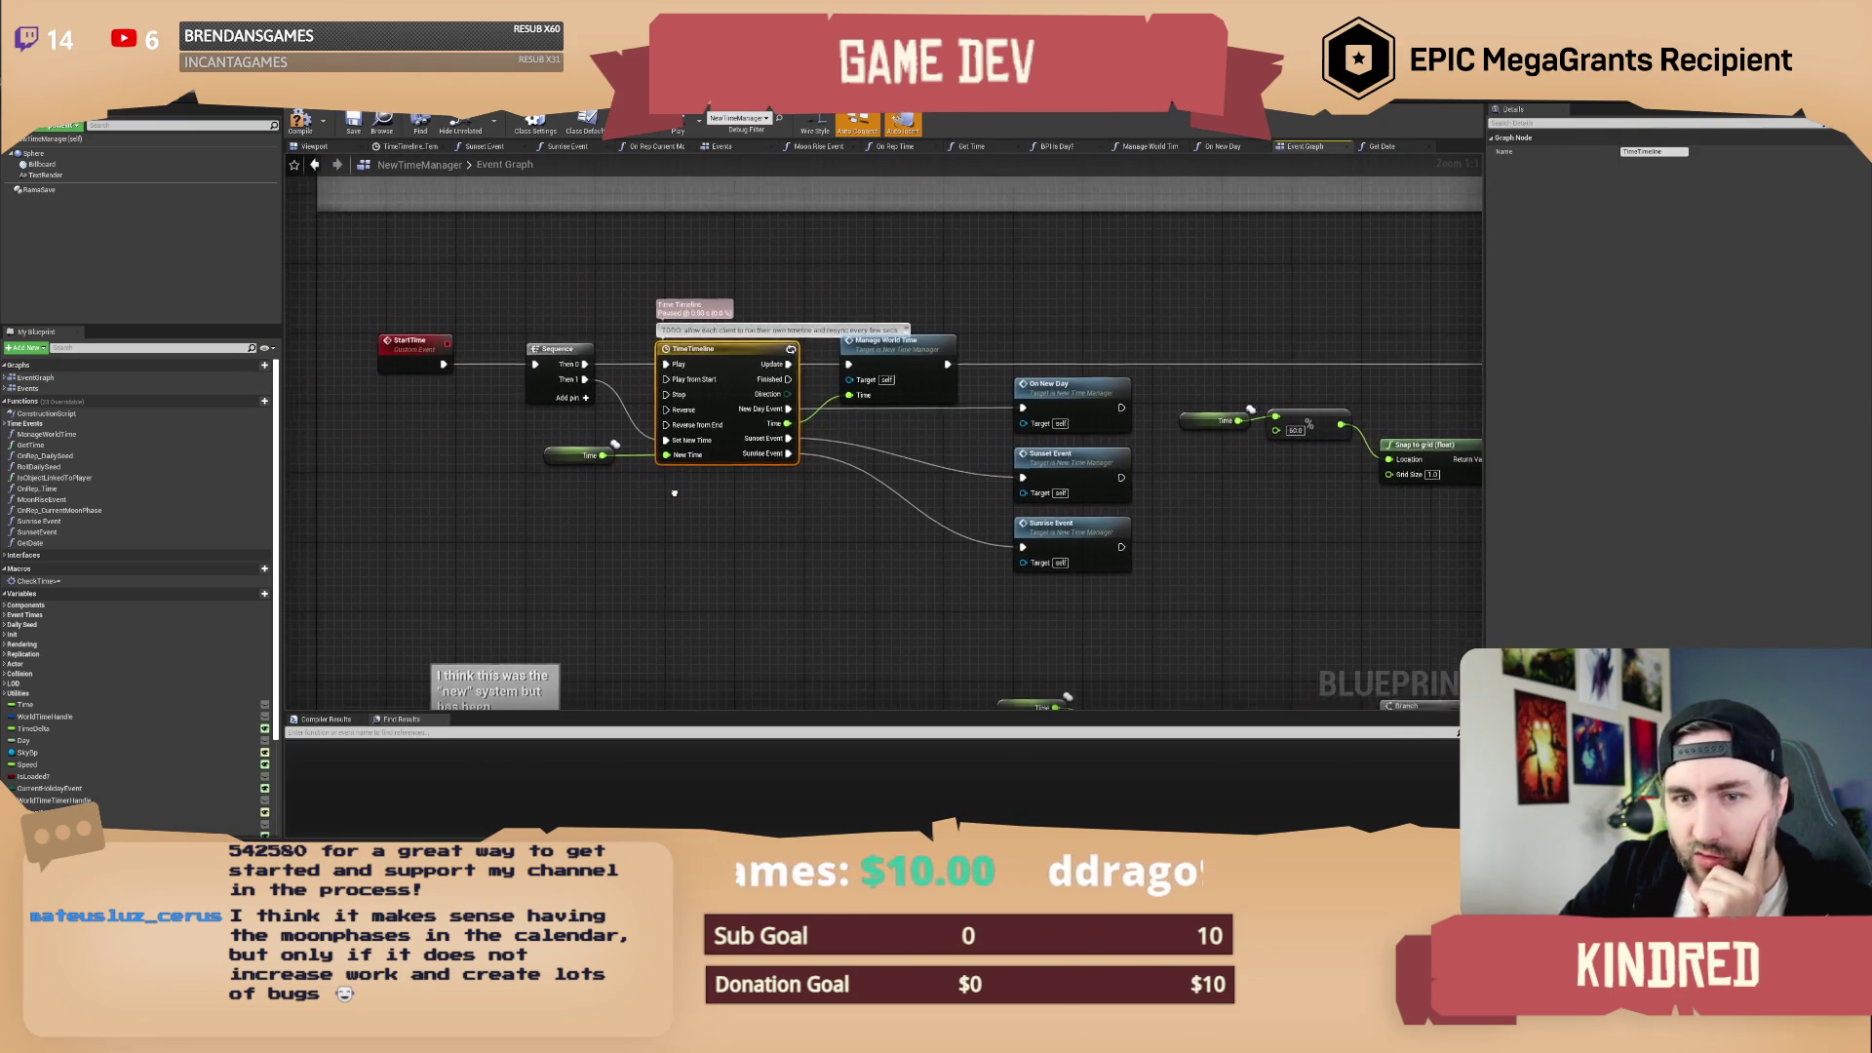
{"action": "mouse_move", "coordinate": [674, 493]}
{"action": "left_mouse_down"}
{"action": "mouse_move", "coordinate": [666, 466]}
{"action": "mouse_move", "coordinate": [666, 556]}
{"action": "left_mouse_up"}
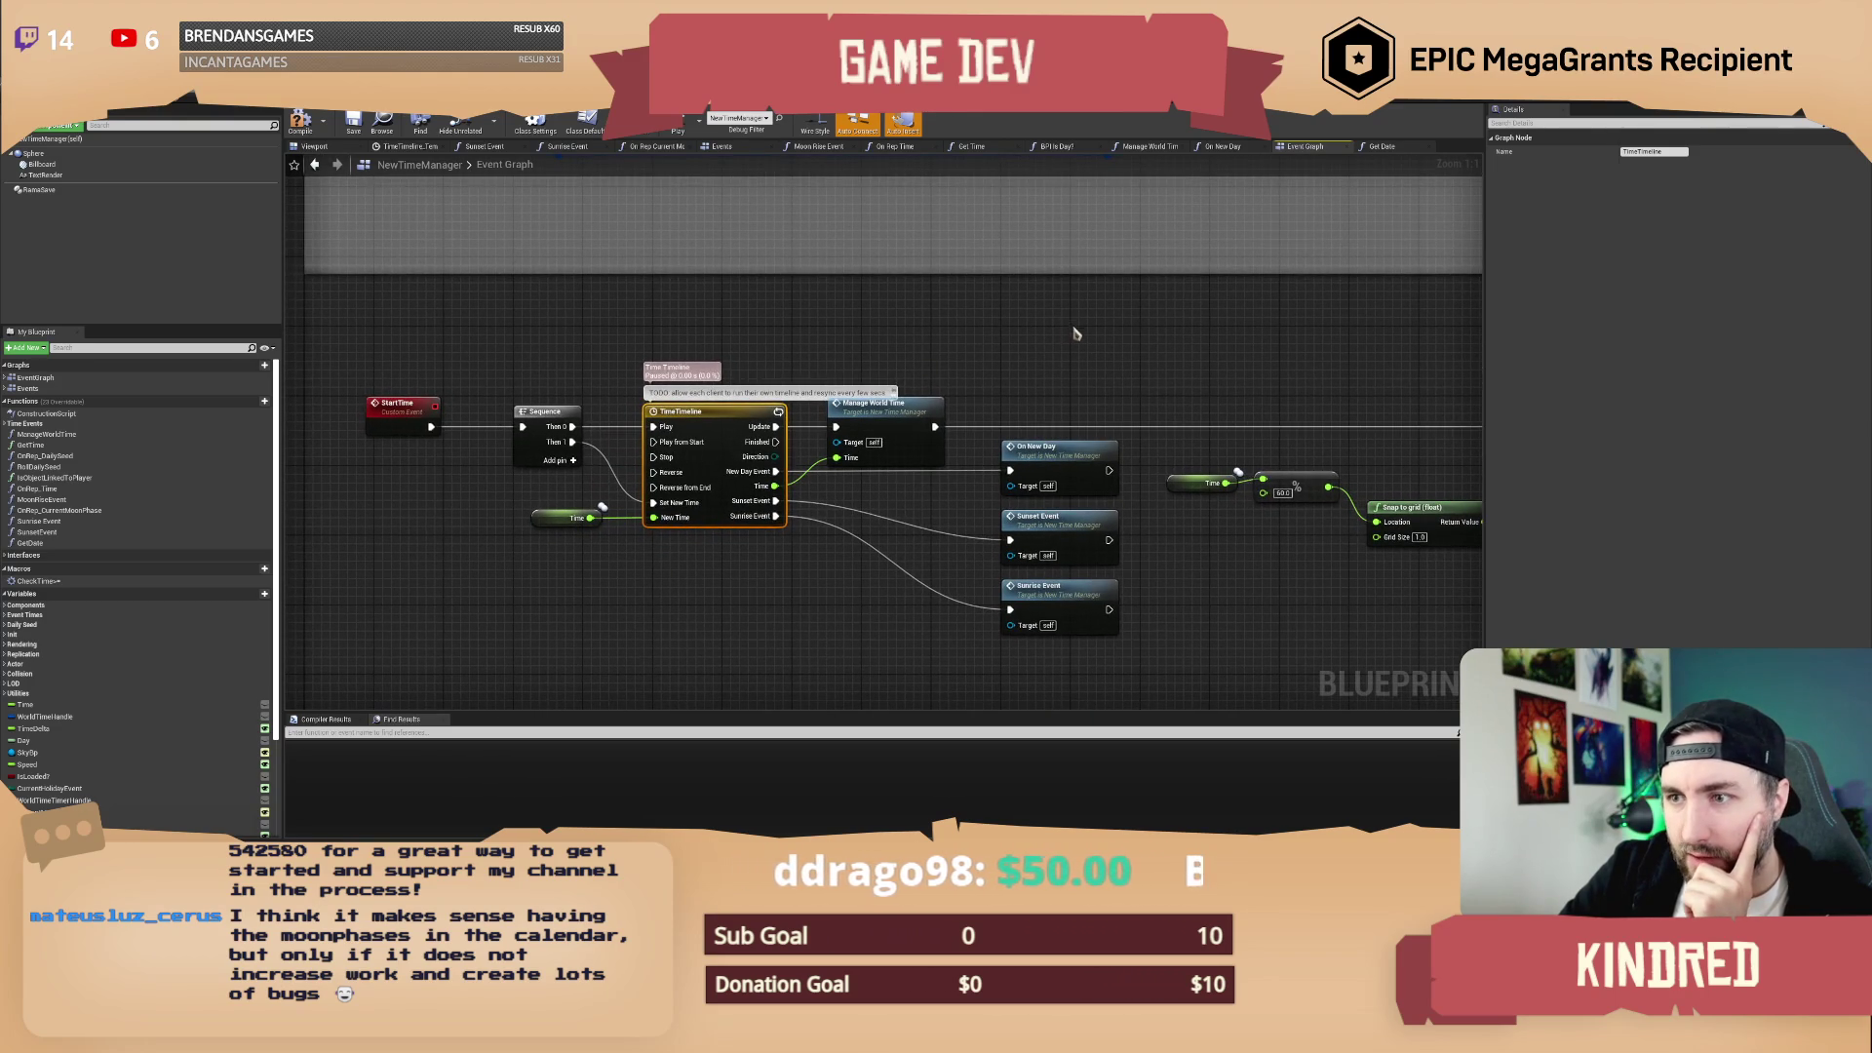
{"action": "mouse_move", "coordinate": [1261, 363]}
{"action": "left_mouse_down"}
{"action": "mouse_move", "coordinate": [868, 313]}
{"action": "mouse_move", "coordinate": [473, 309]}
{"action": "mouse_move", "coordinate": [1044, 335]}
{"action": "mouse_move", "coordinate": [1183, 363]}
{"action": "mouse_move", "coordinate": [743, 341]}
{"action": "mouse_move", "coordinate": [1284, 366]}
{"action": "left_mouse_up"}
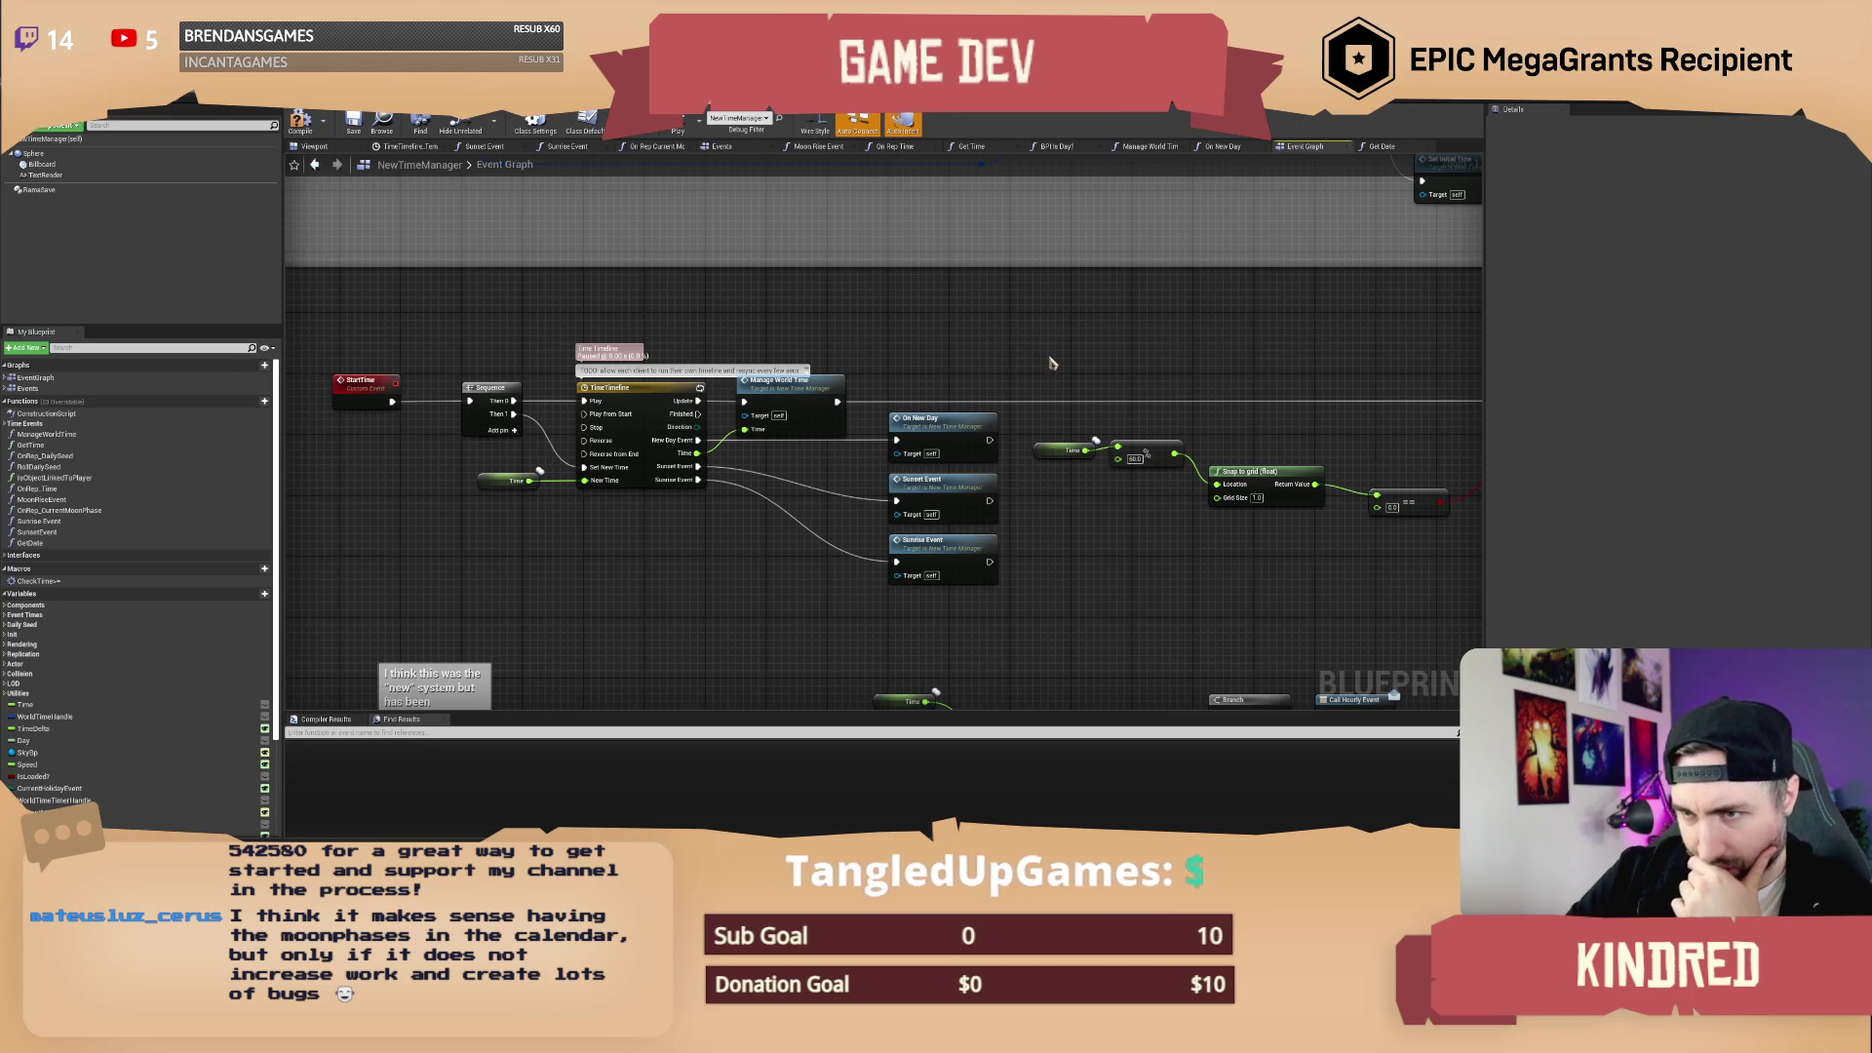
{"action": "left_click_drag", "start_coordinate": [1308, 359], "coordinate": [802, 342]}
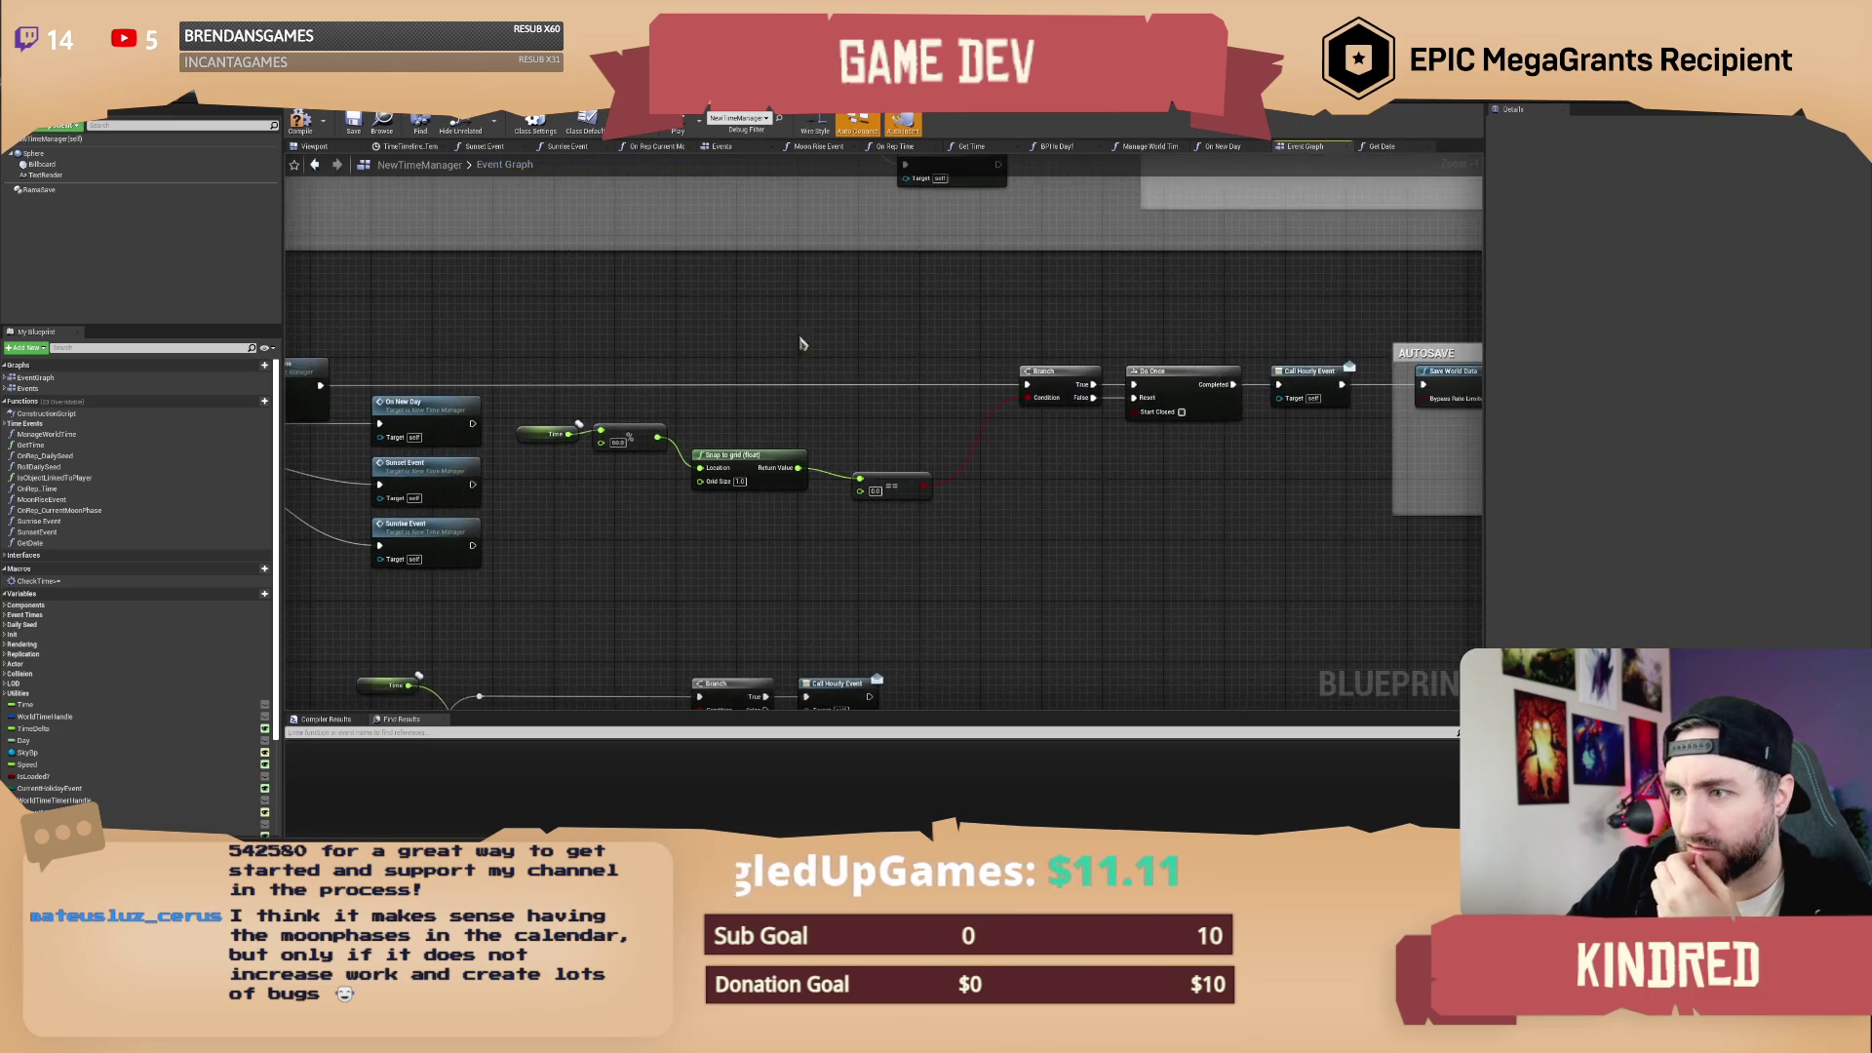
{"action": "left_click_drag", "start_coordinate": [1208, 342], "coordinate": [882, 323]}
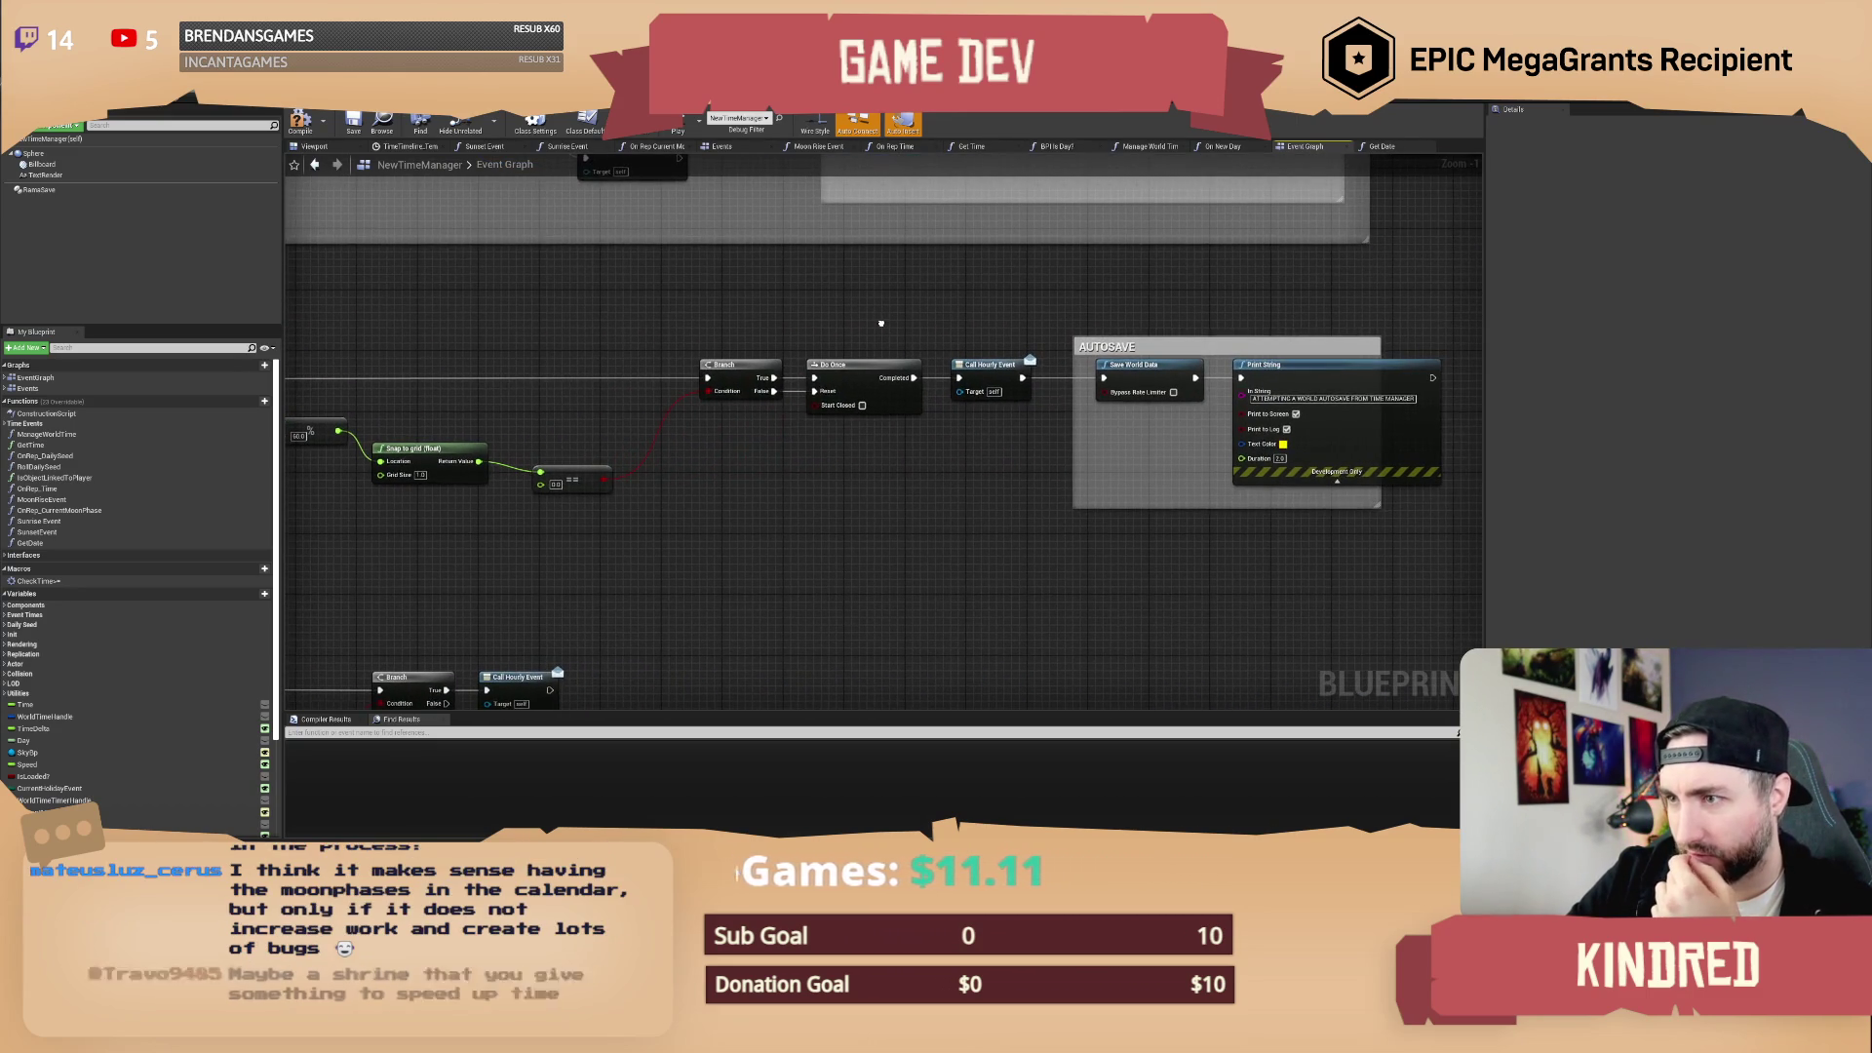
{"action": "left_click_drag", "start_coordinate": [337, 323], "coordinate": [874, 351]}
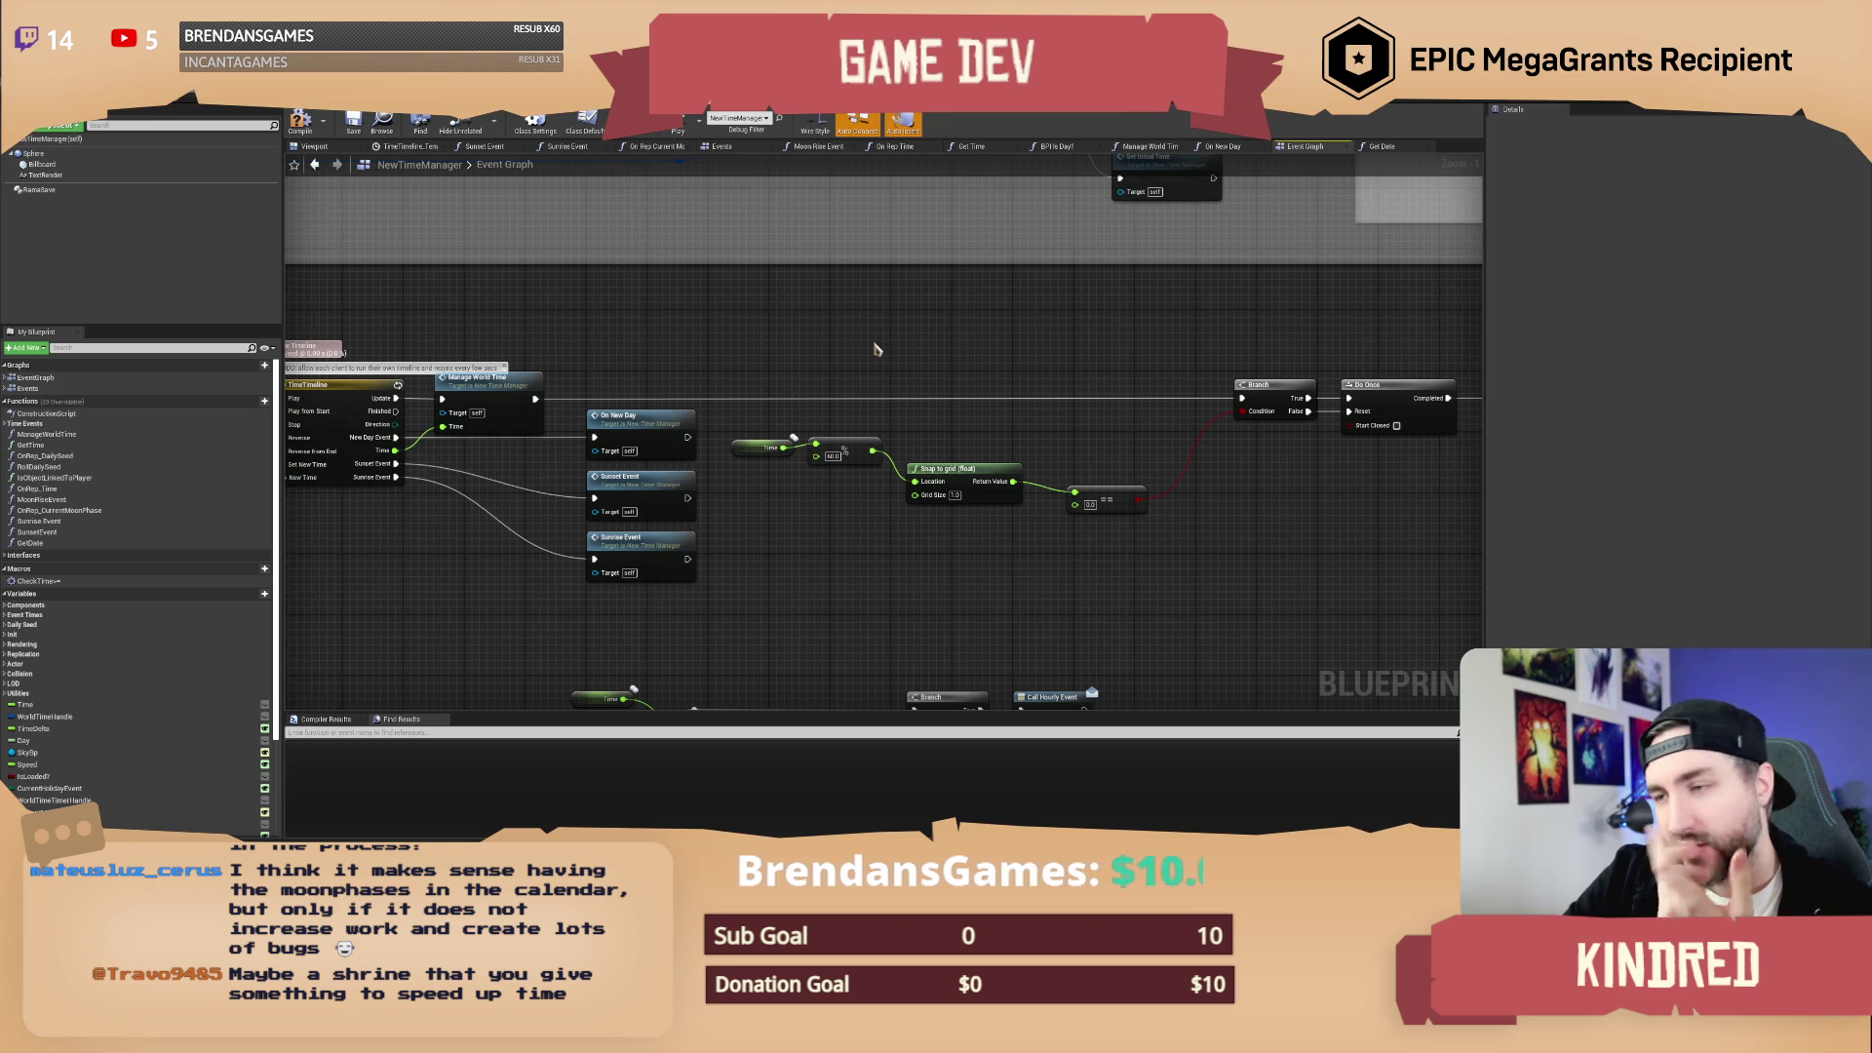
{"action": "mouse_move", "coordinate": [875, 353]}
{"action": "left_mouse_down"}
{"action": "mouse_move", "coordinate": [951, 374]}
{"action": "mouse_move", "coordinate": [930, 274]}
{"action": "mouse_move", "coordinate": [923, 376]}
{"action": "mouse_move", "coordinate": [894, 410]}
{"action": "left_mouse_up"}
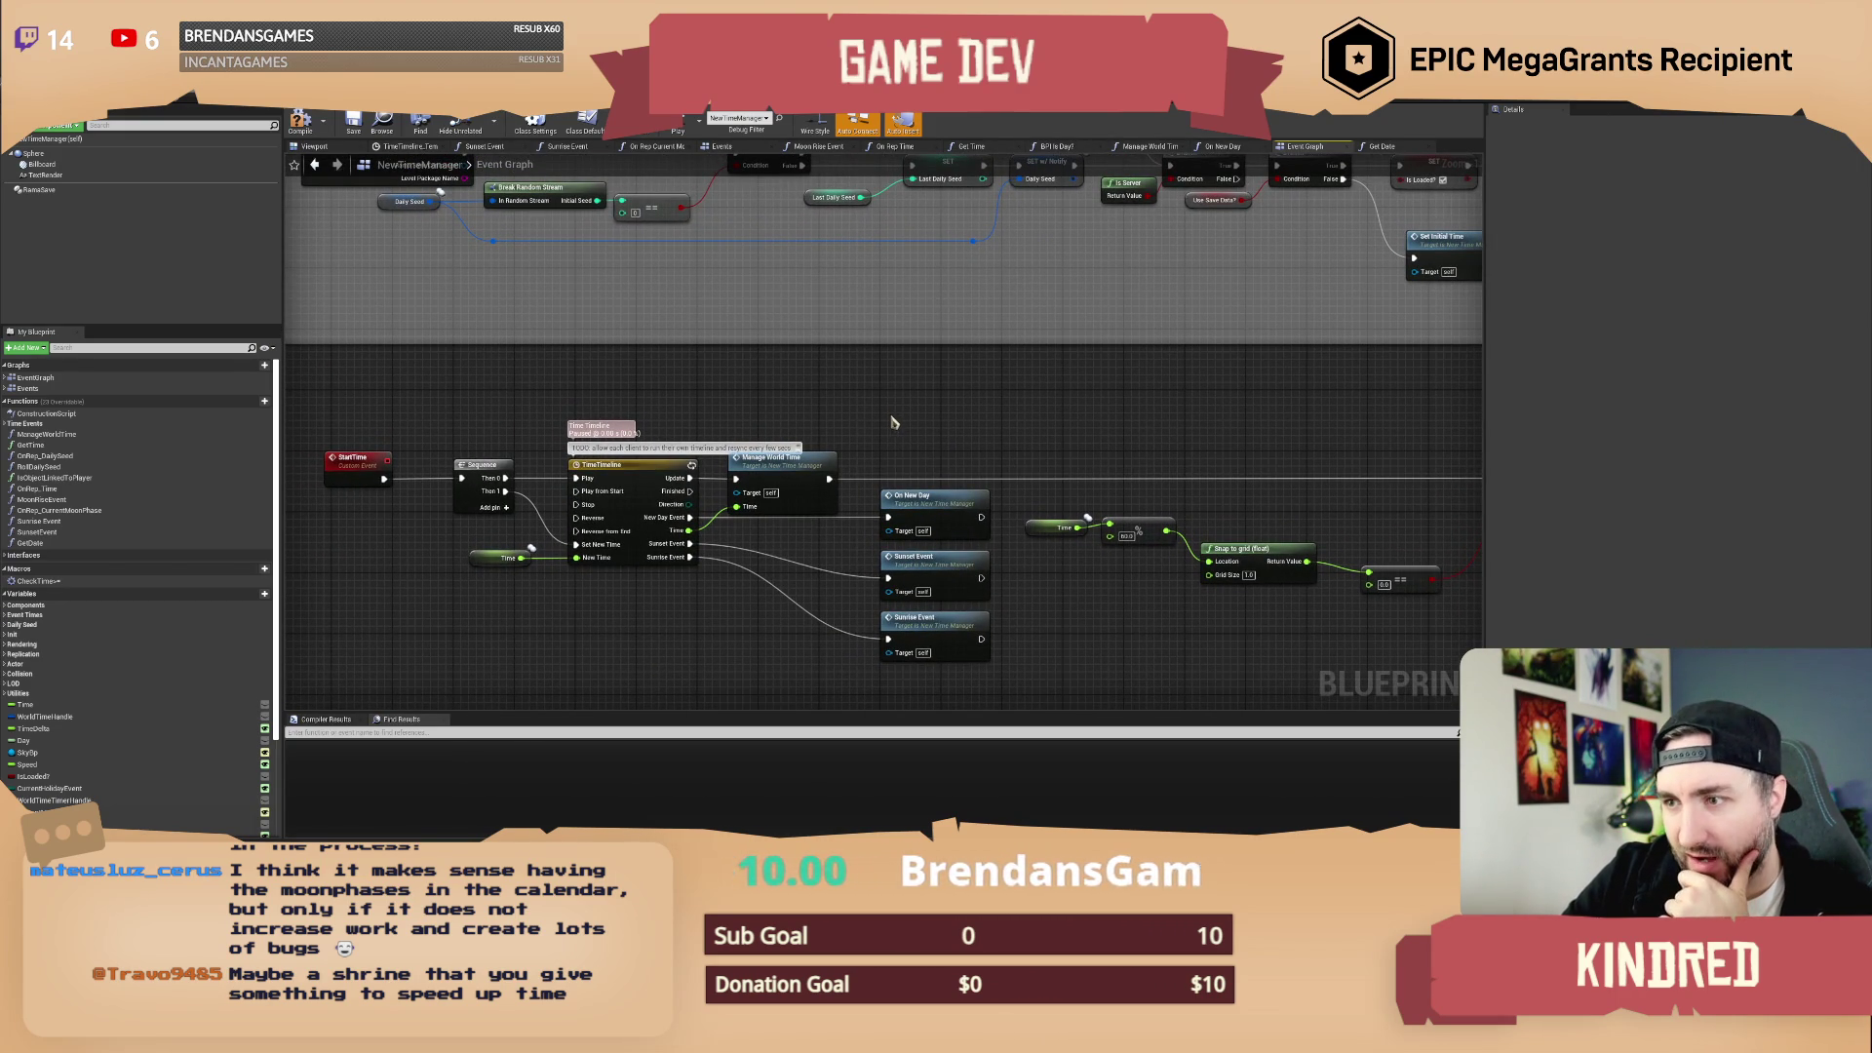
Step: Switch to the Get Date function graph tab and recentre its nodes
{"action": "left_click_drag", "start_coordinate": [893, 414], "coordinate": [902, 408]}
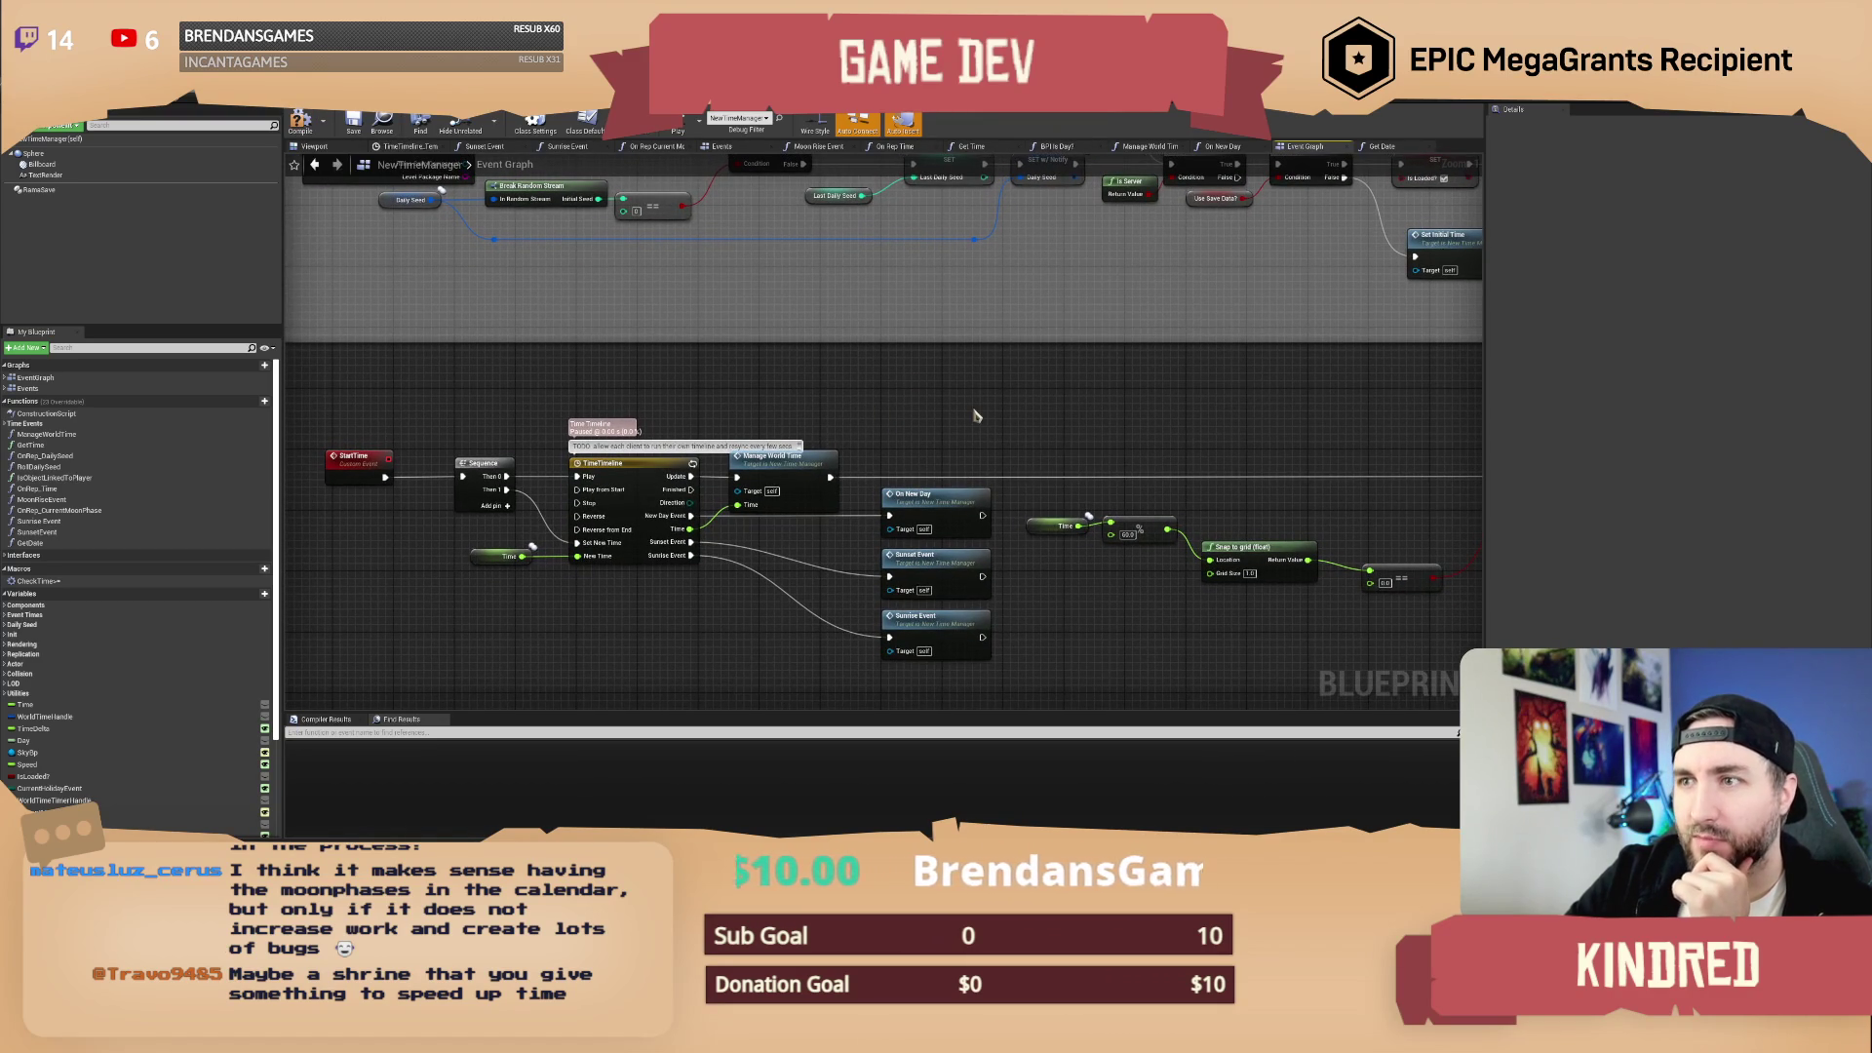
{"action": "left_click_drag", "start_coordinate": [1027, 429], "coordinate": [1009, 415]}
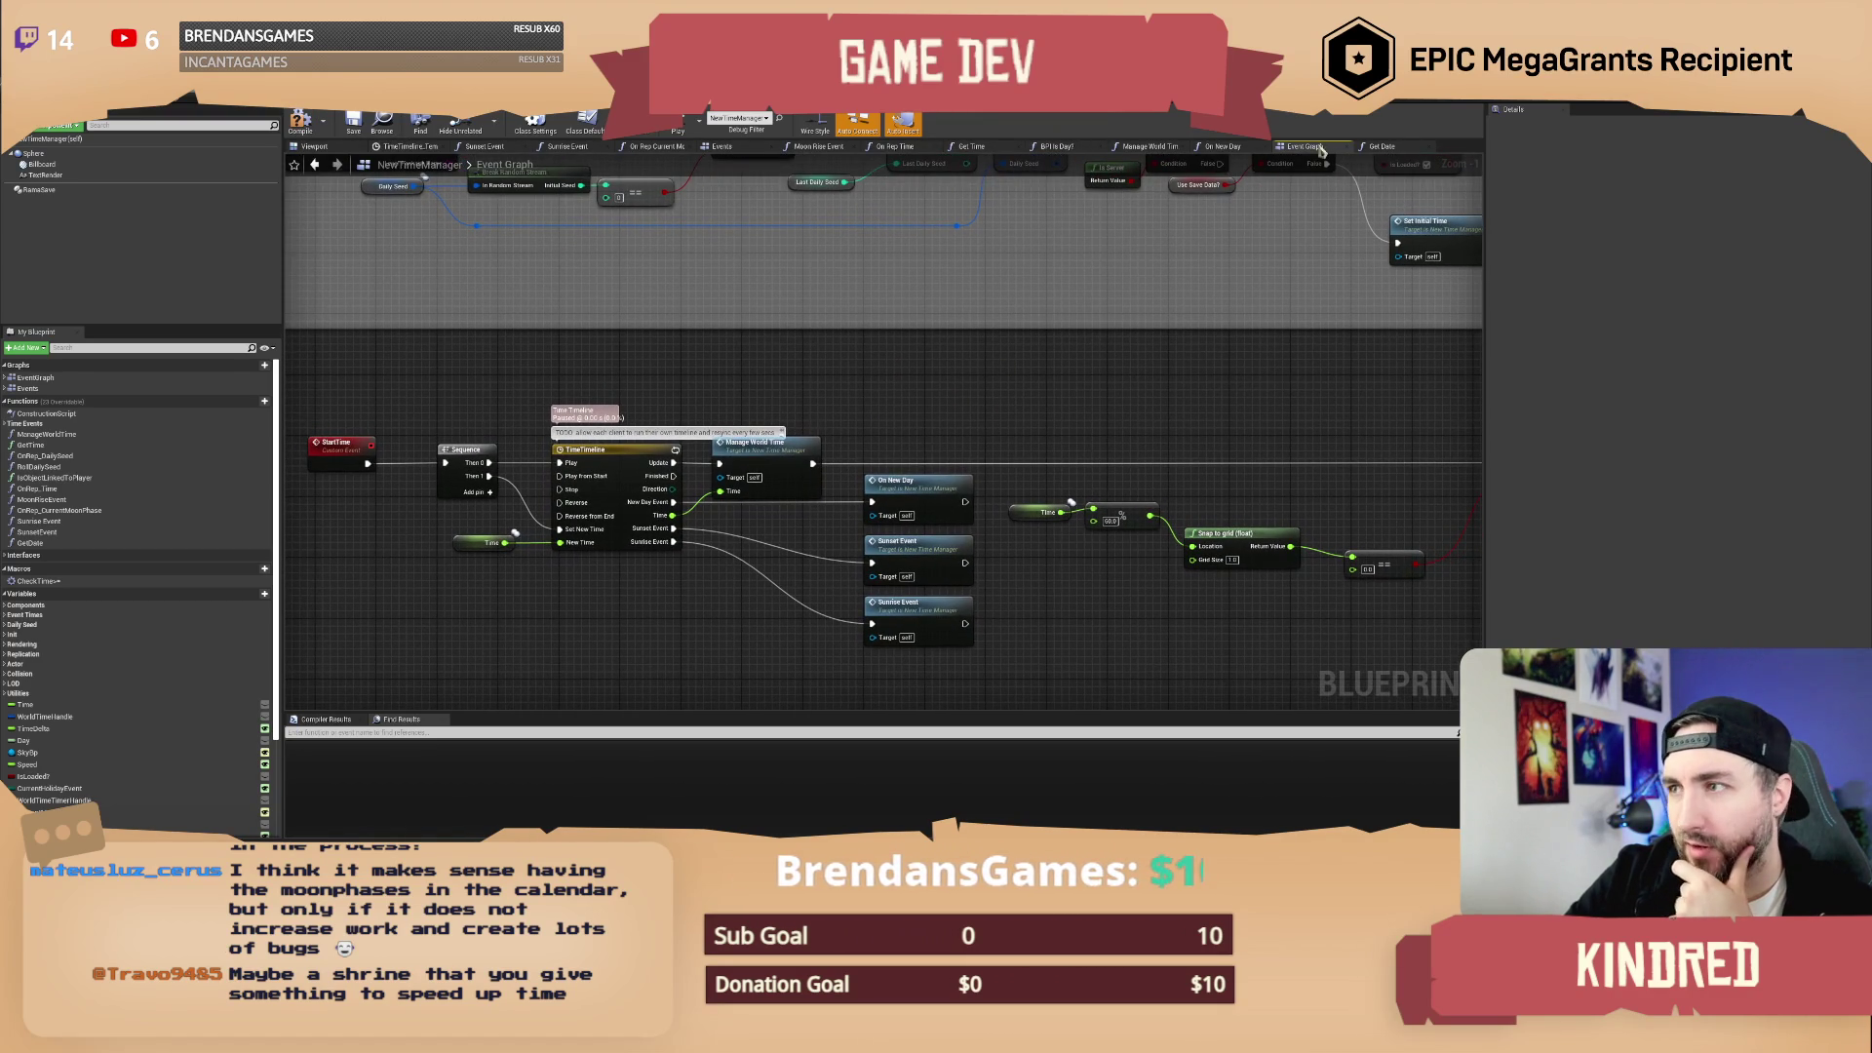
{"action": "left_click", "coordinate": [1383, 147]}
{"action": "left_click_drag", "start_coordinate": [866, 293], "coordinate": [851, 338]}
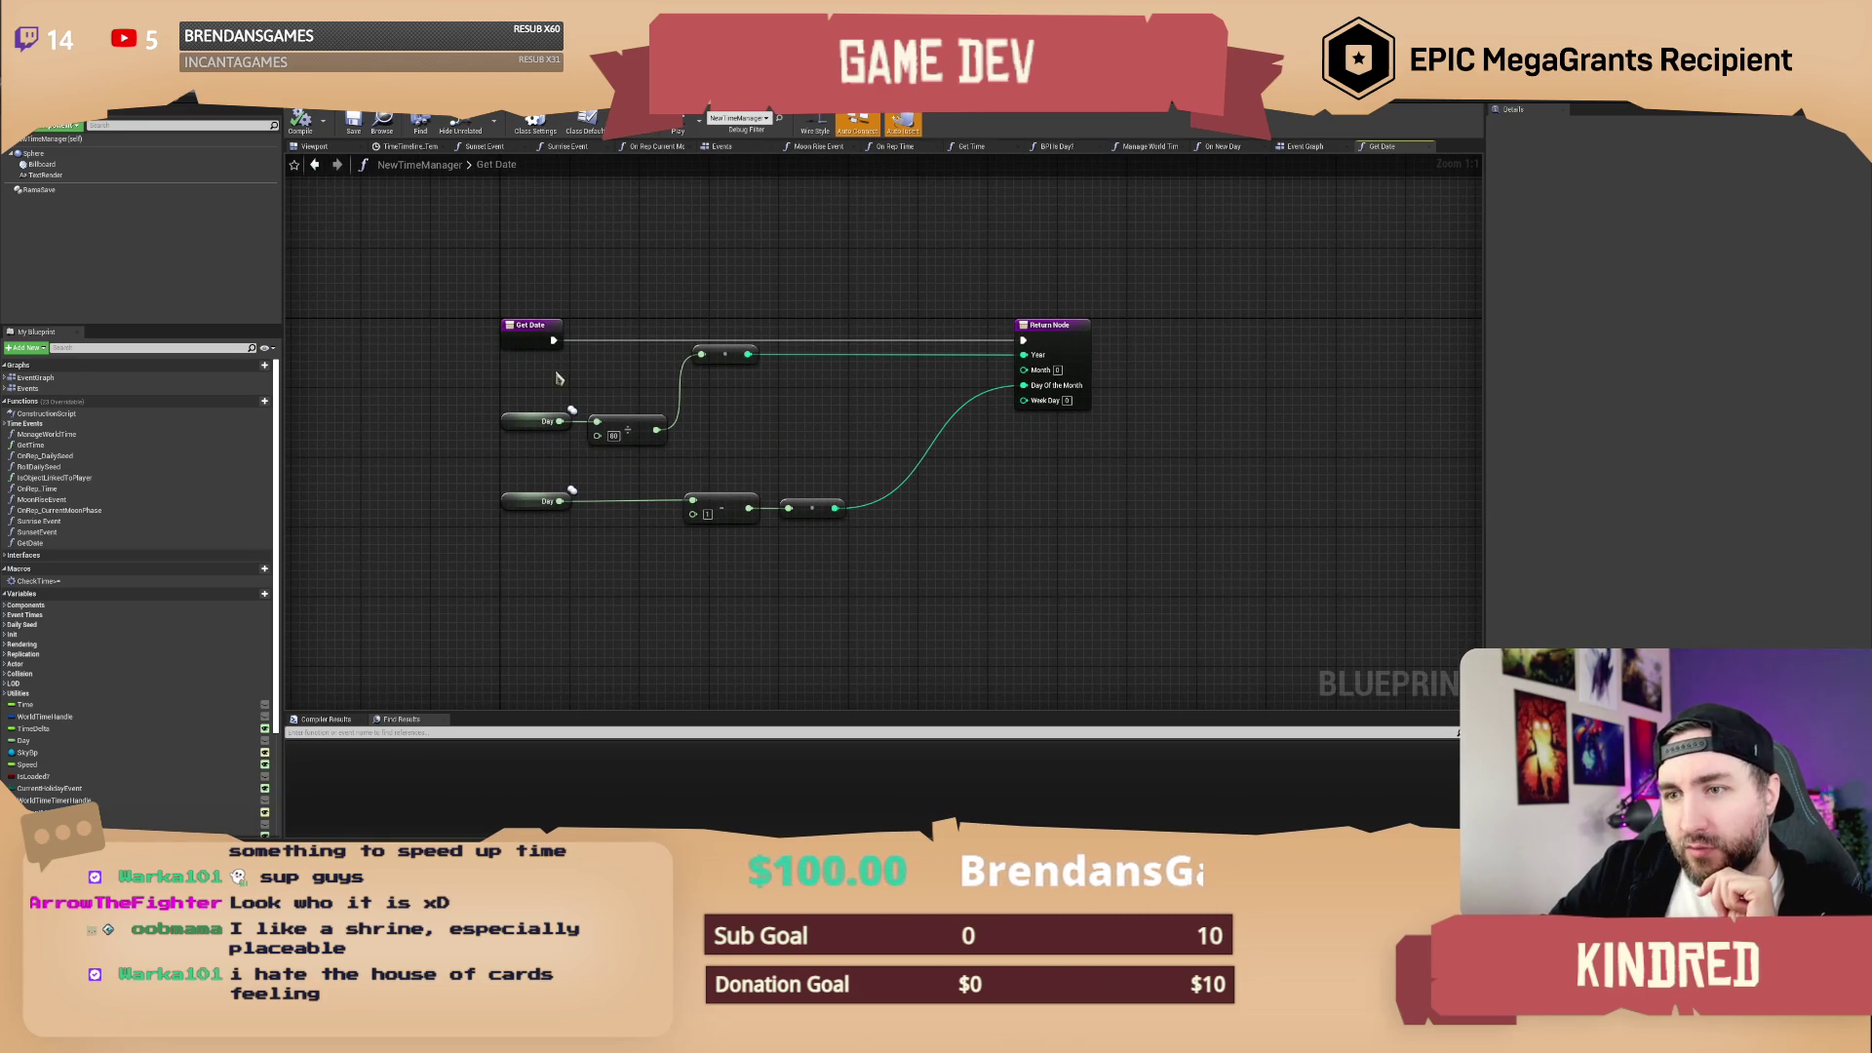
Step: Move the lower Day subtract/multiply chain down, then copy-paste the top Day node into the gap
{"action": "left_click_drag", "start_coordinate": [576, 441], "coordinate": [883, 542]}
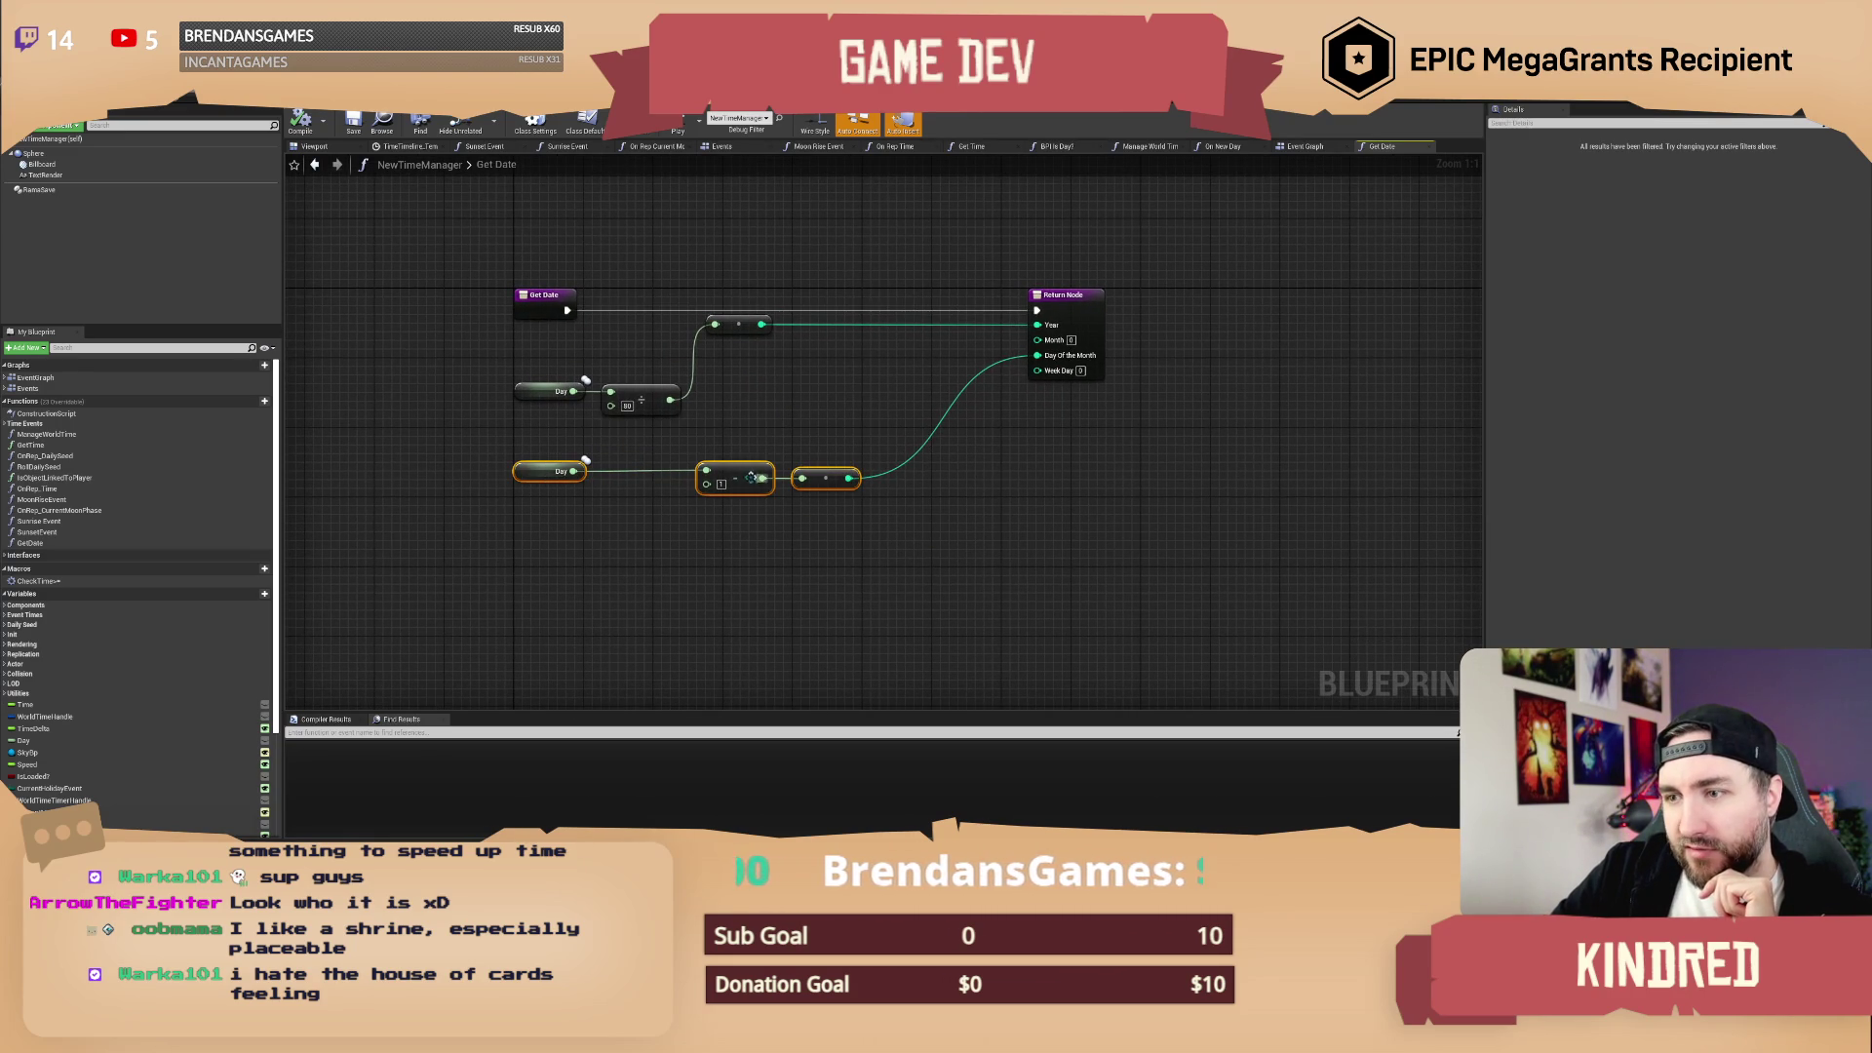
{"action": "left_click_drag", "start_coordinate": [745, 480], "coordinate": [754, 585]}
{"action": "left_click", "coordinate": [683, 517]}
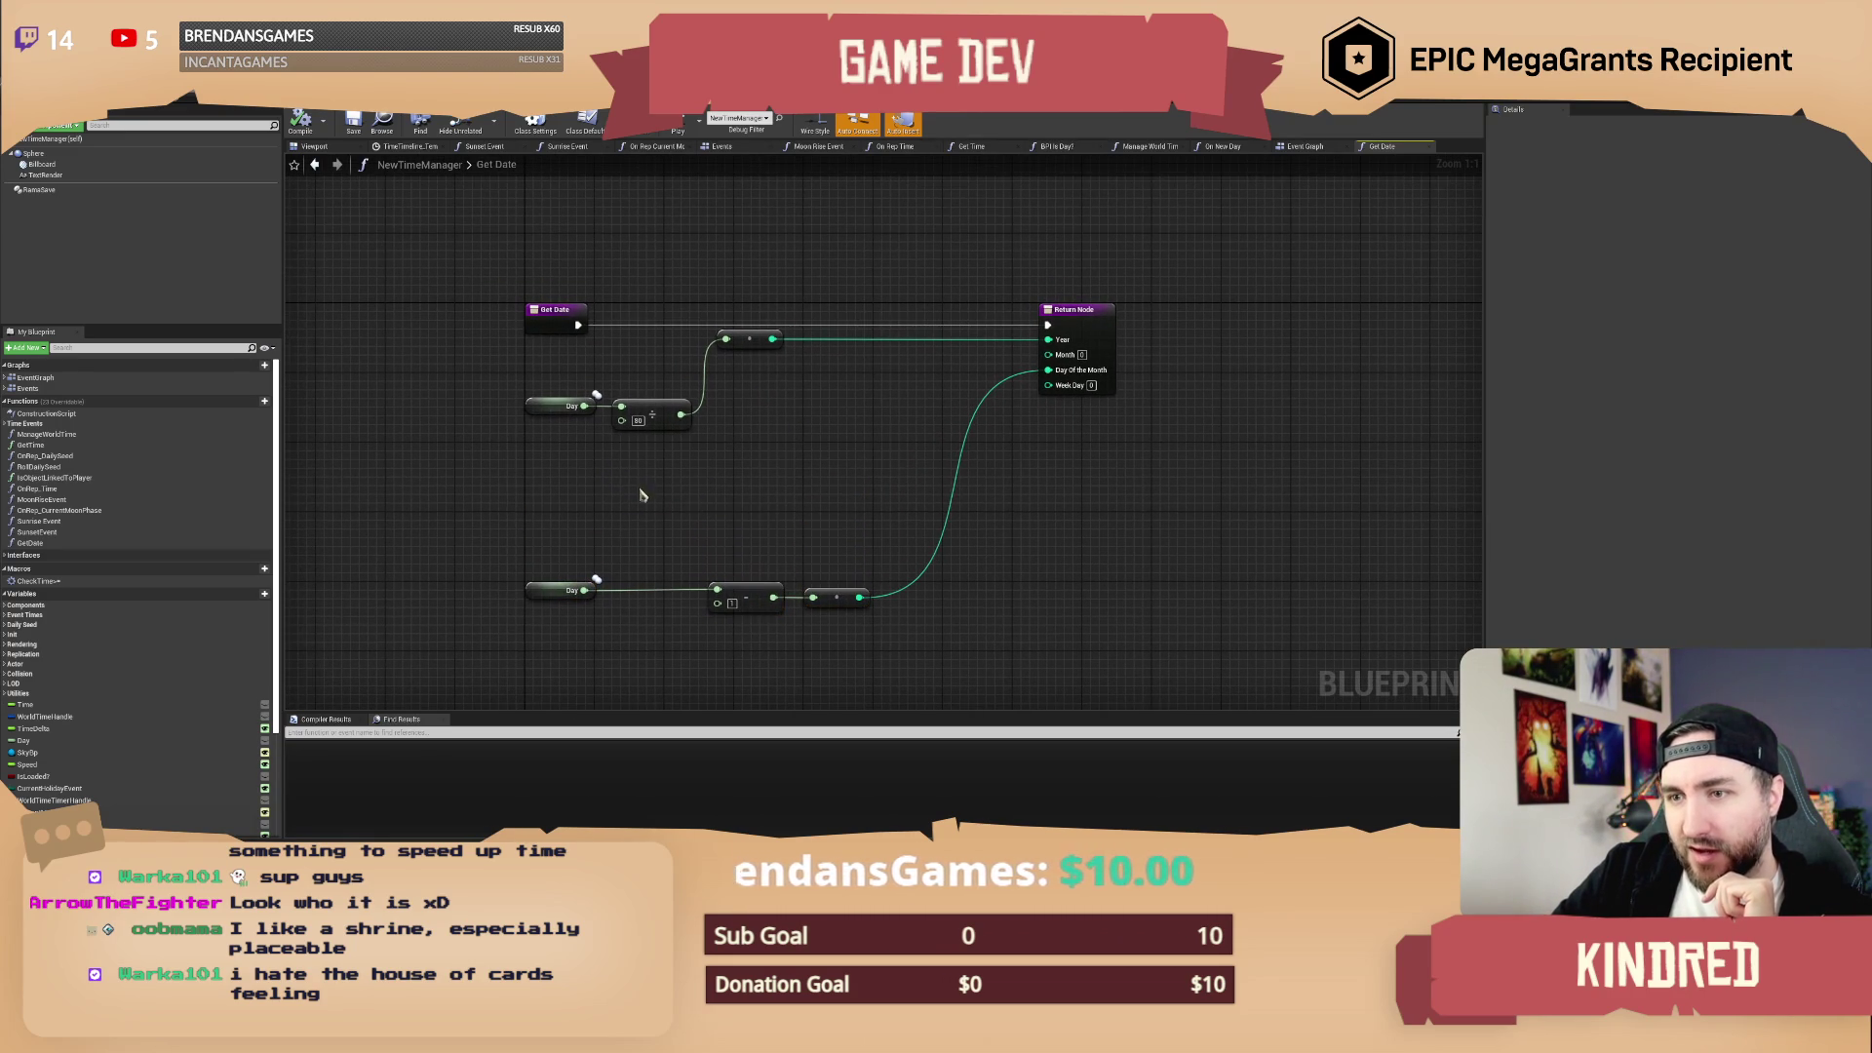
{"action": "left_click", "coordinate": [560, 406]}
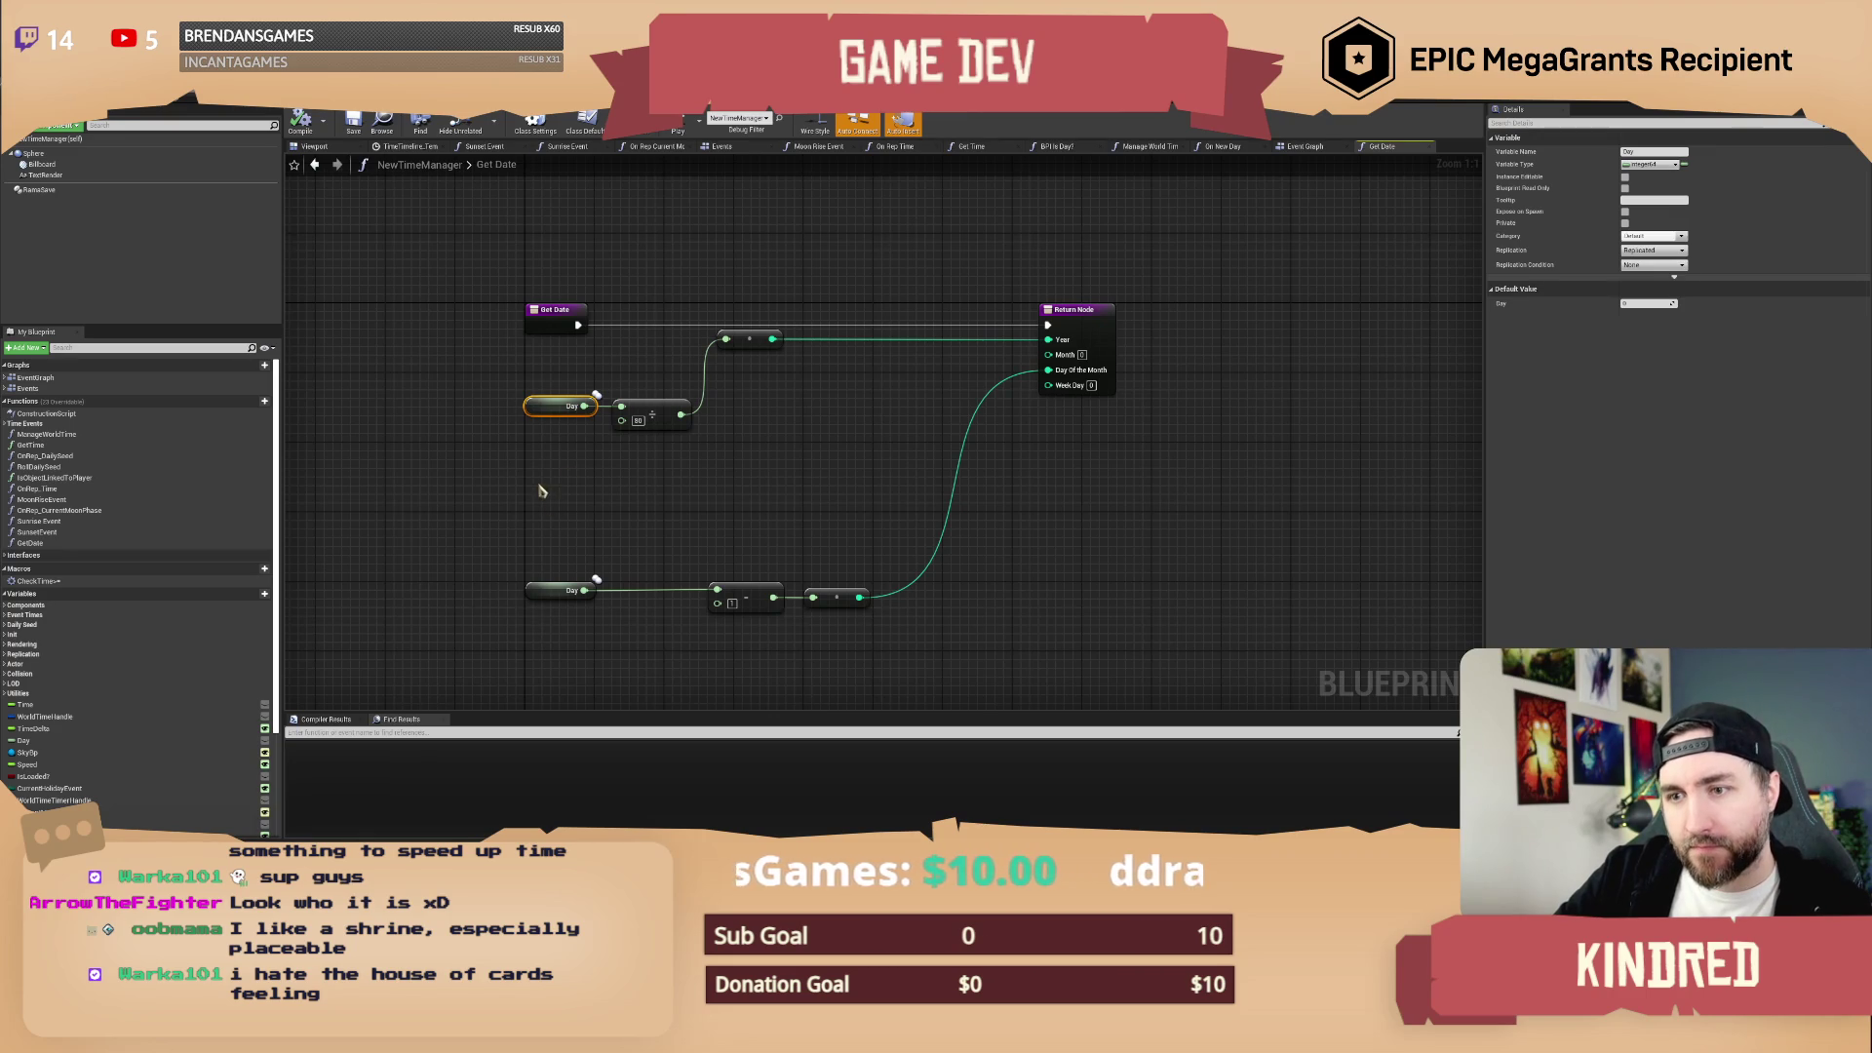
{"action": "key", "text": "ctrl+c"}
{"action": "key", "text": "ctrl+v"}
{"action": "left_click", "coordinate": [558, 473]}
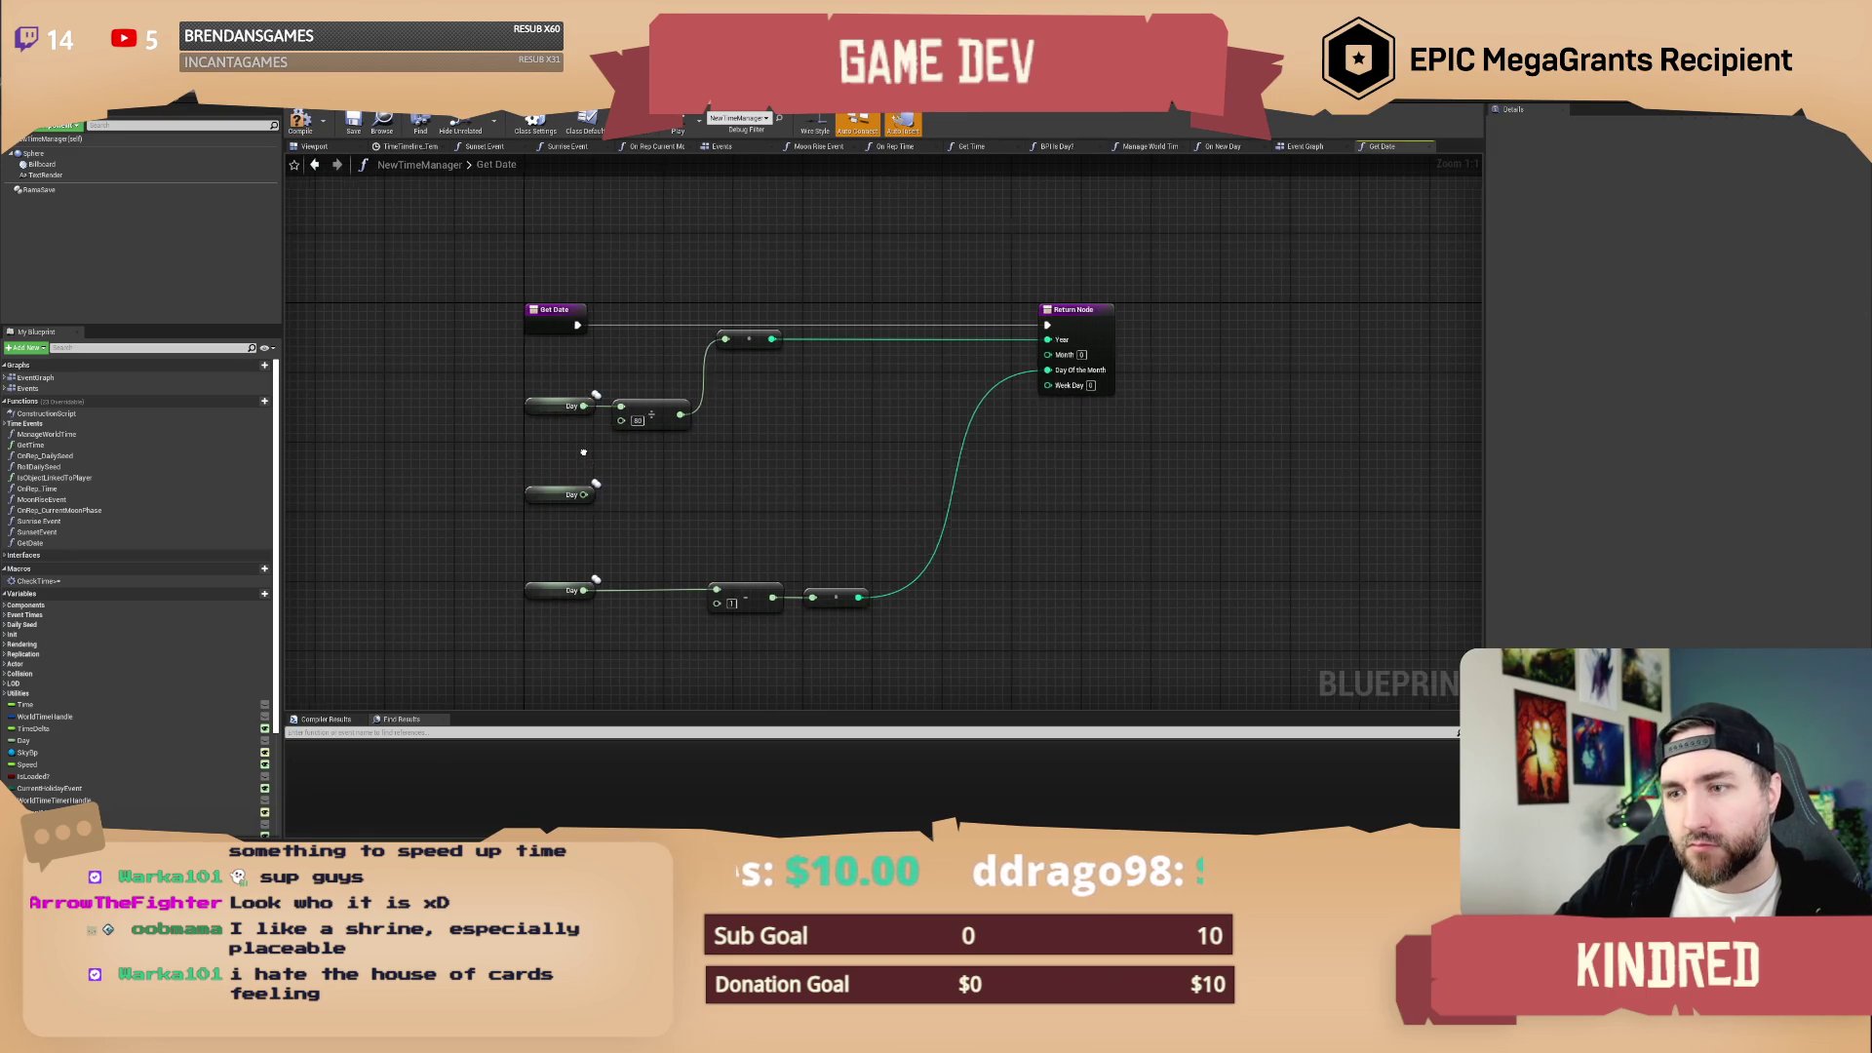
{"action": "left_click_drag", "start_coordinate": [564, 498], "coordinate": [612, 485]}
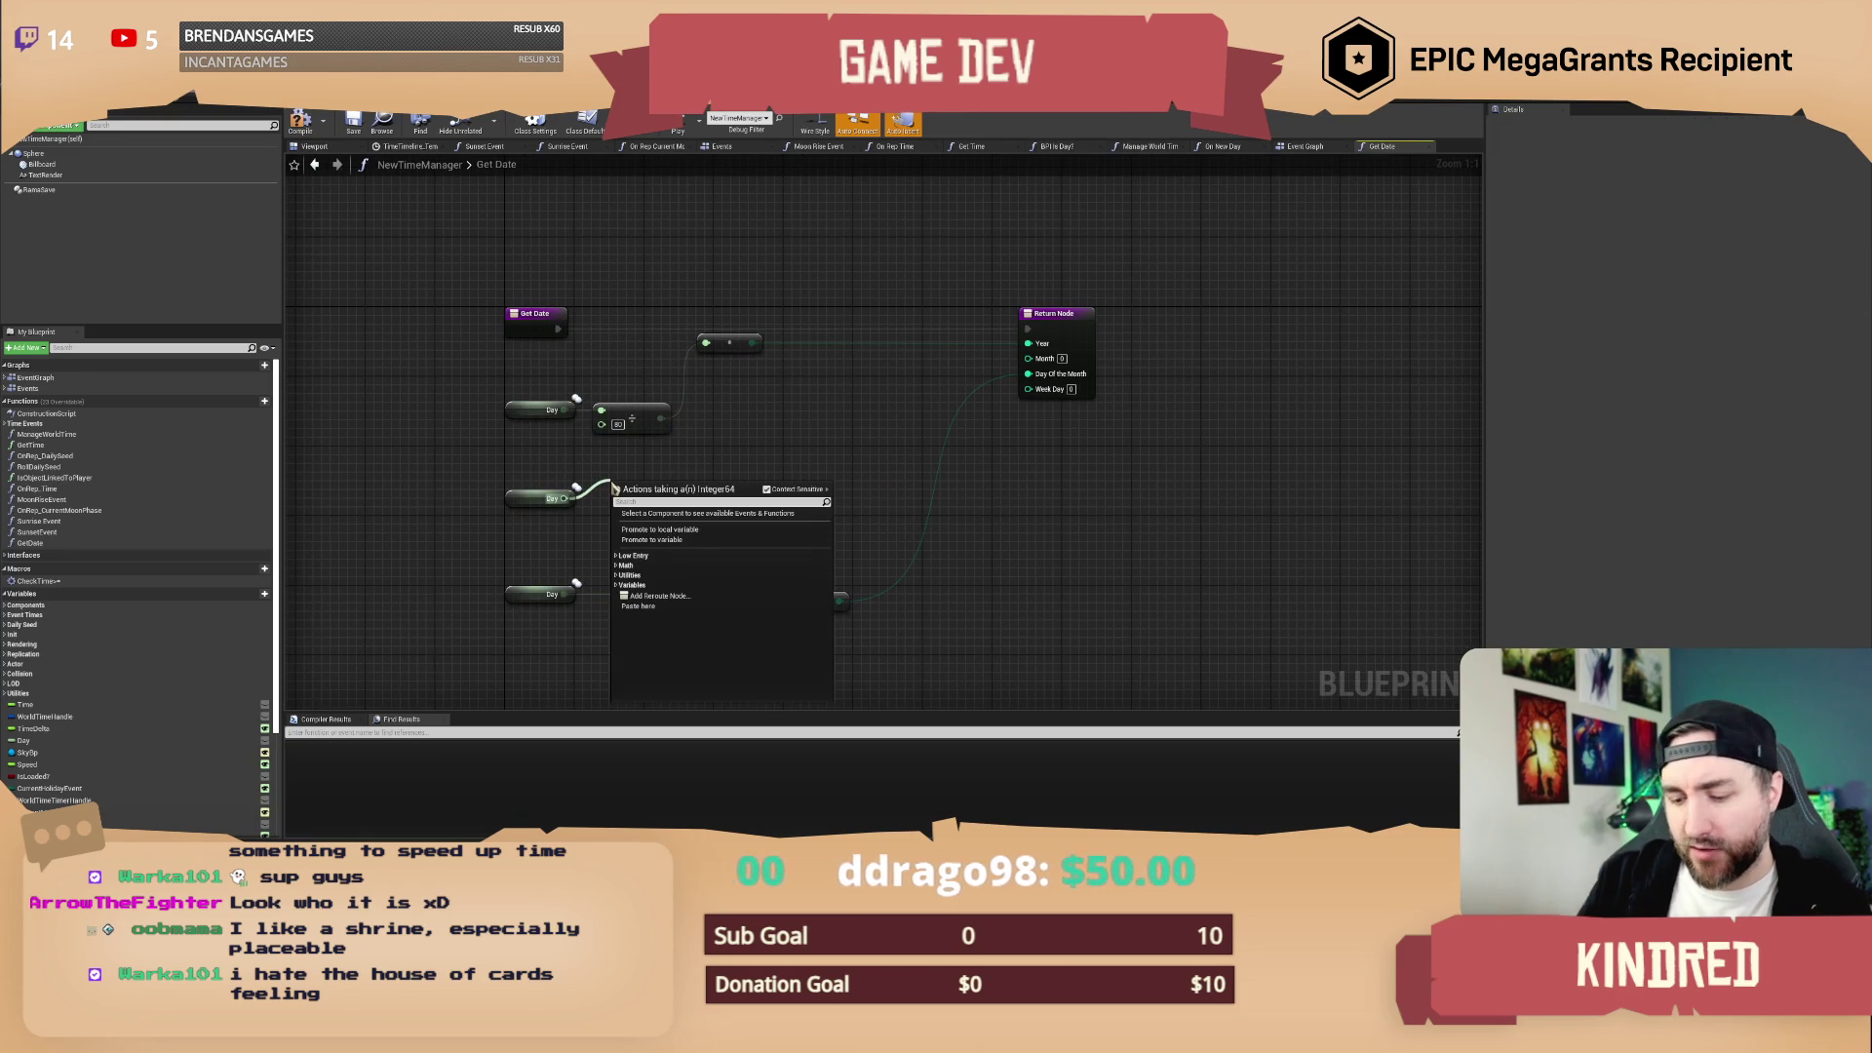
{"action": "type", "text": "modu"}
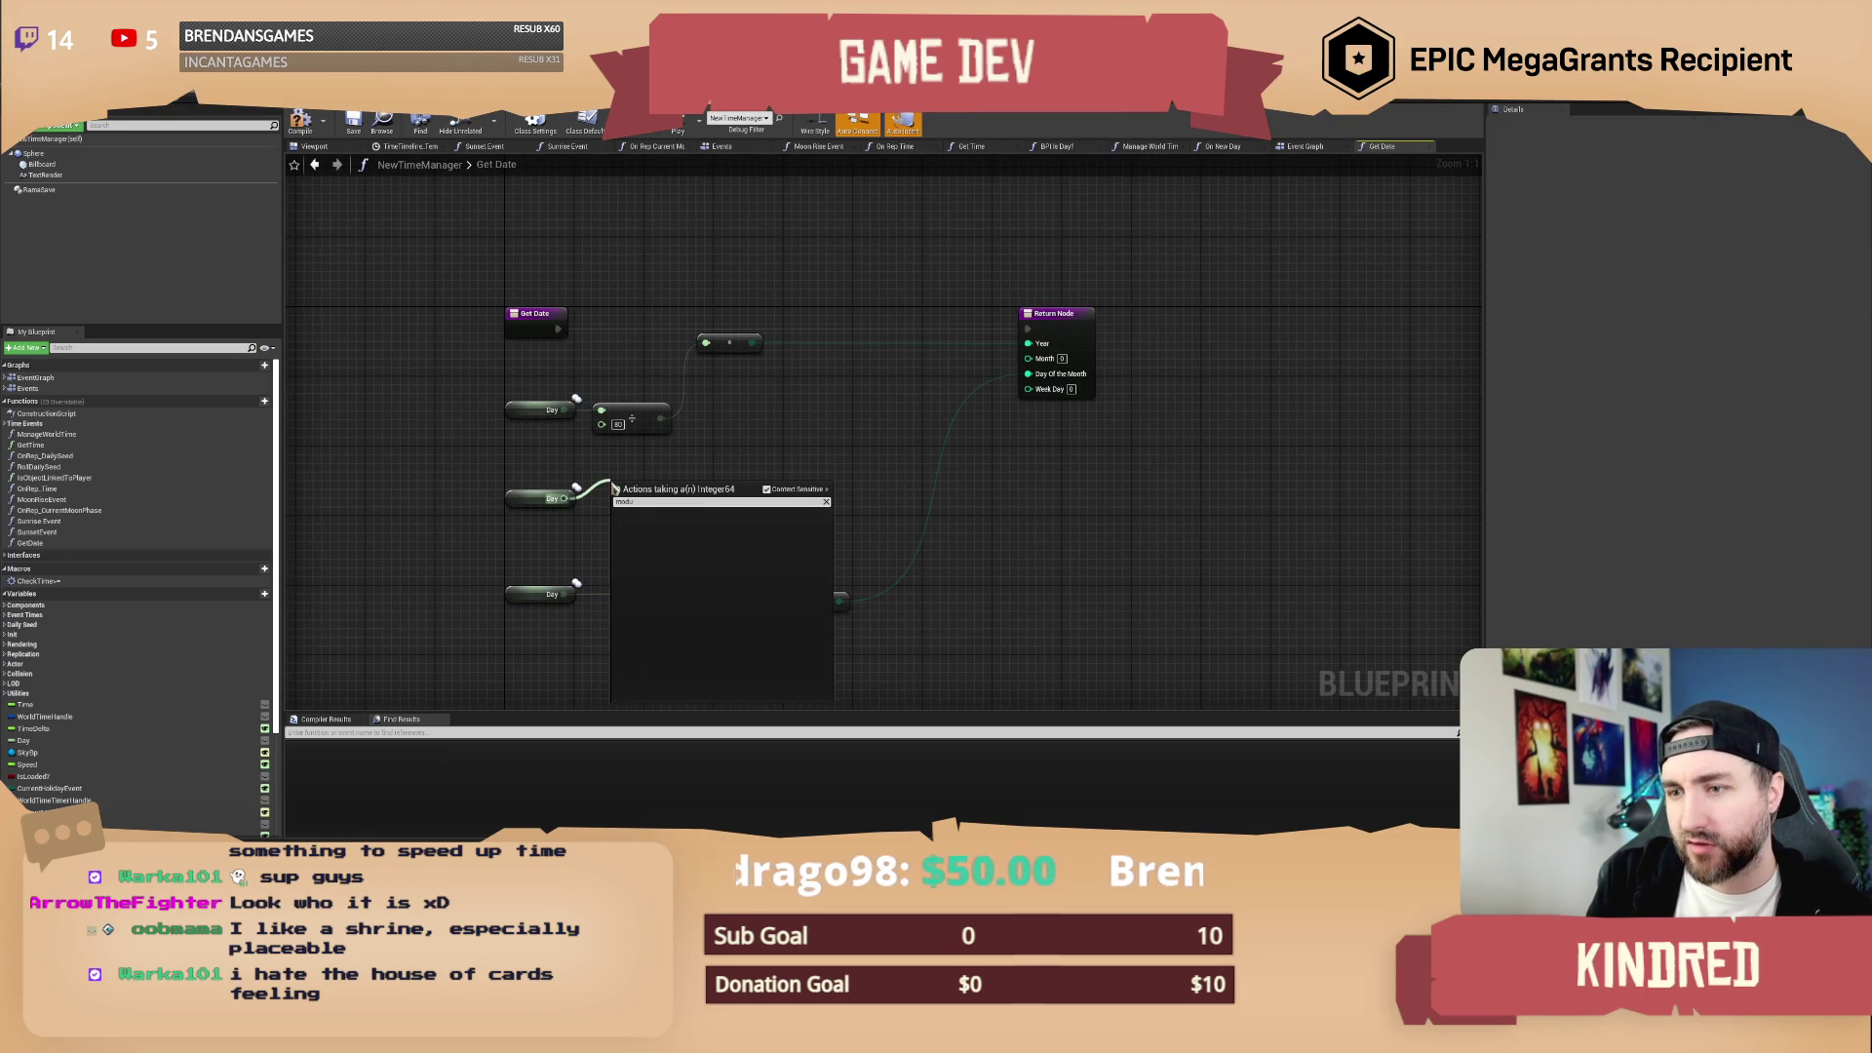
{"action": "key", "text": "BackSpace"}
{"action": "key", "text": "BackSpace"}
{"action": "key", "text": "BackSpace"}
{"action": "type", "text": "mo"}
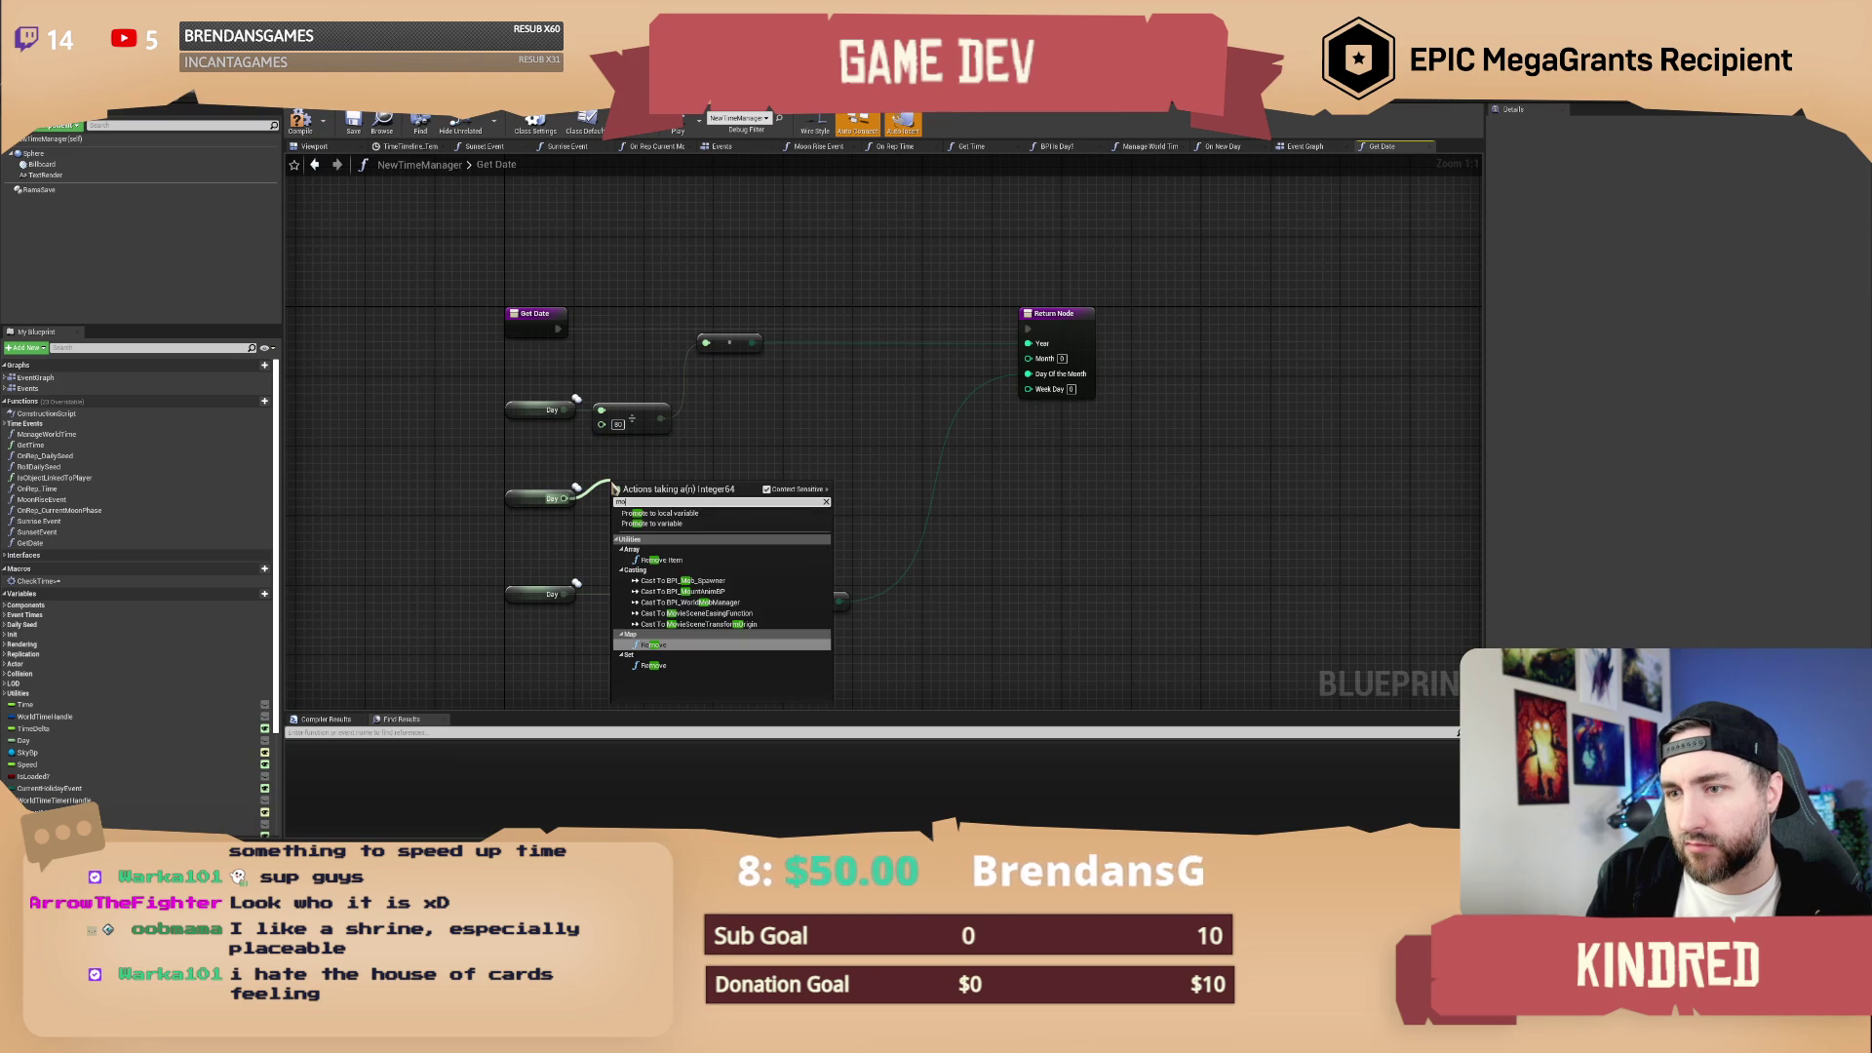
{"action": "key", "text": "BackSpace"}
{"action": "key", "text": "BackSpace"}
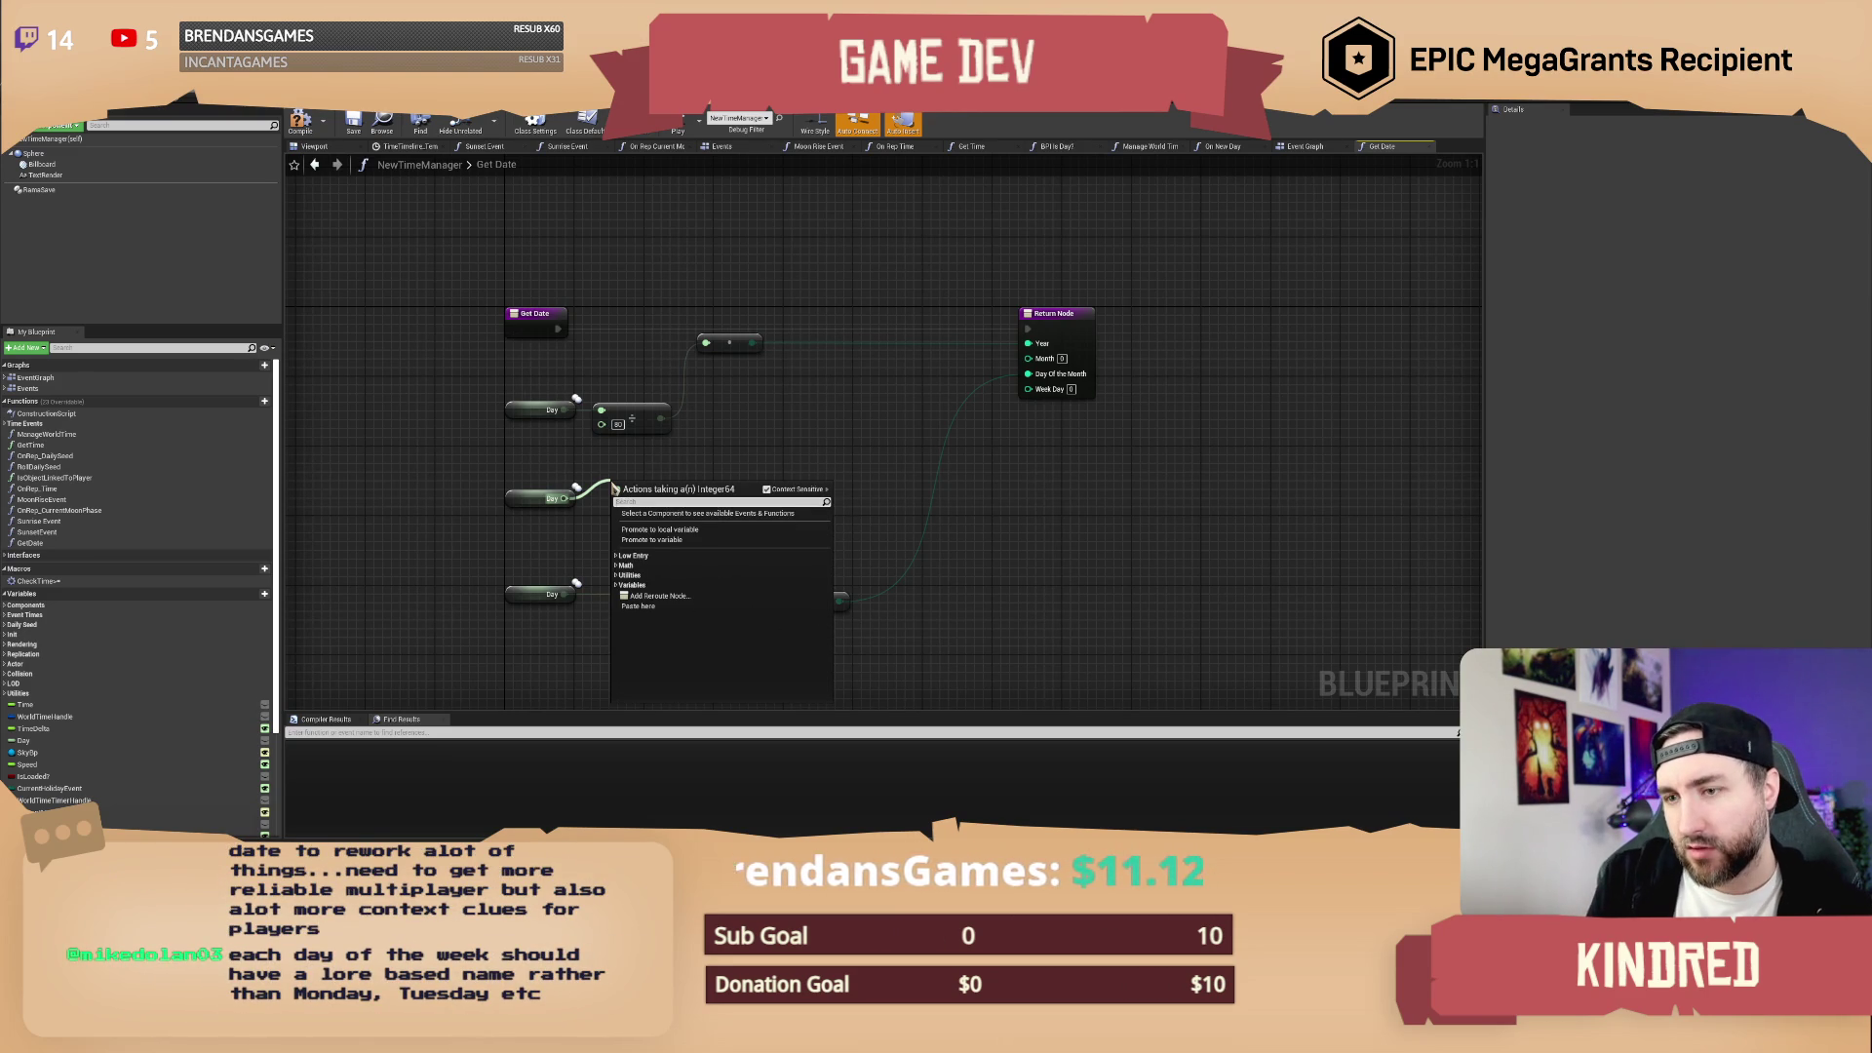
{"action": "key", "text": "Escape"}
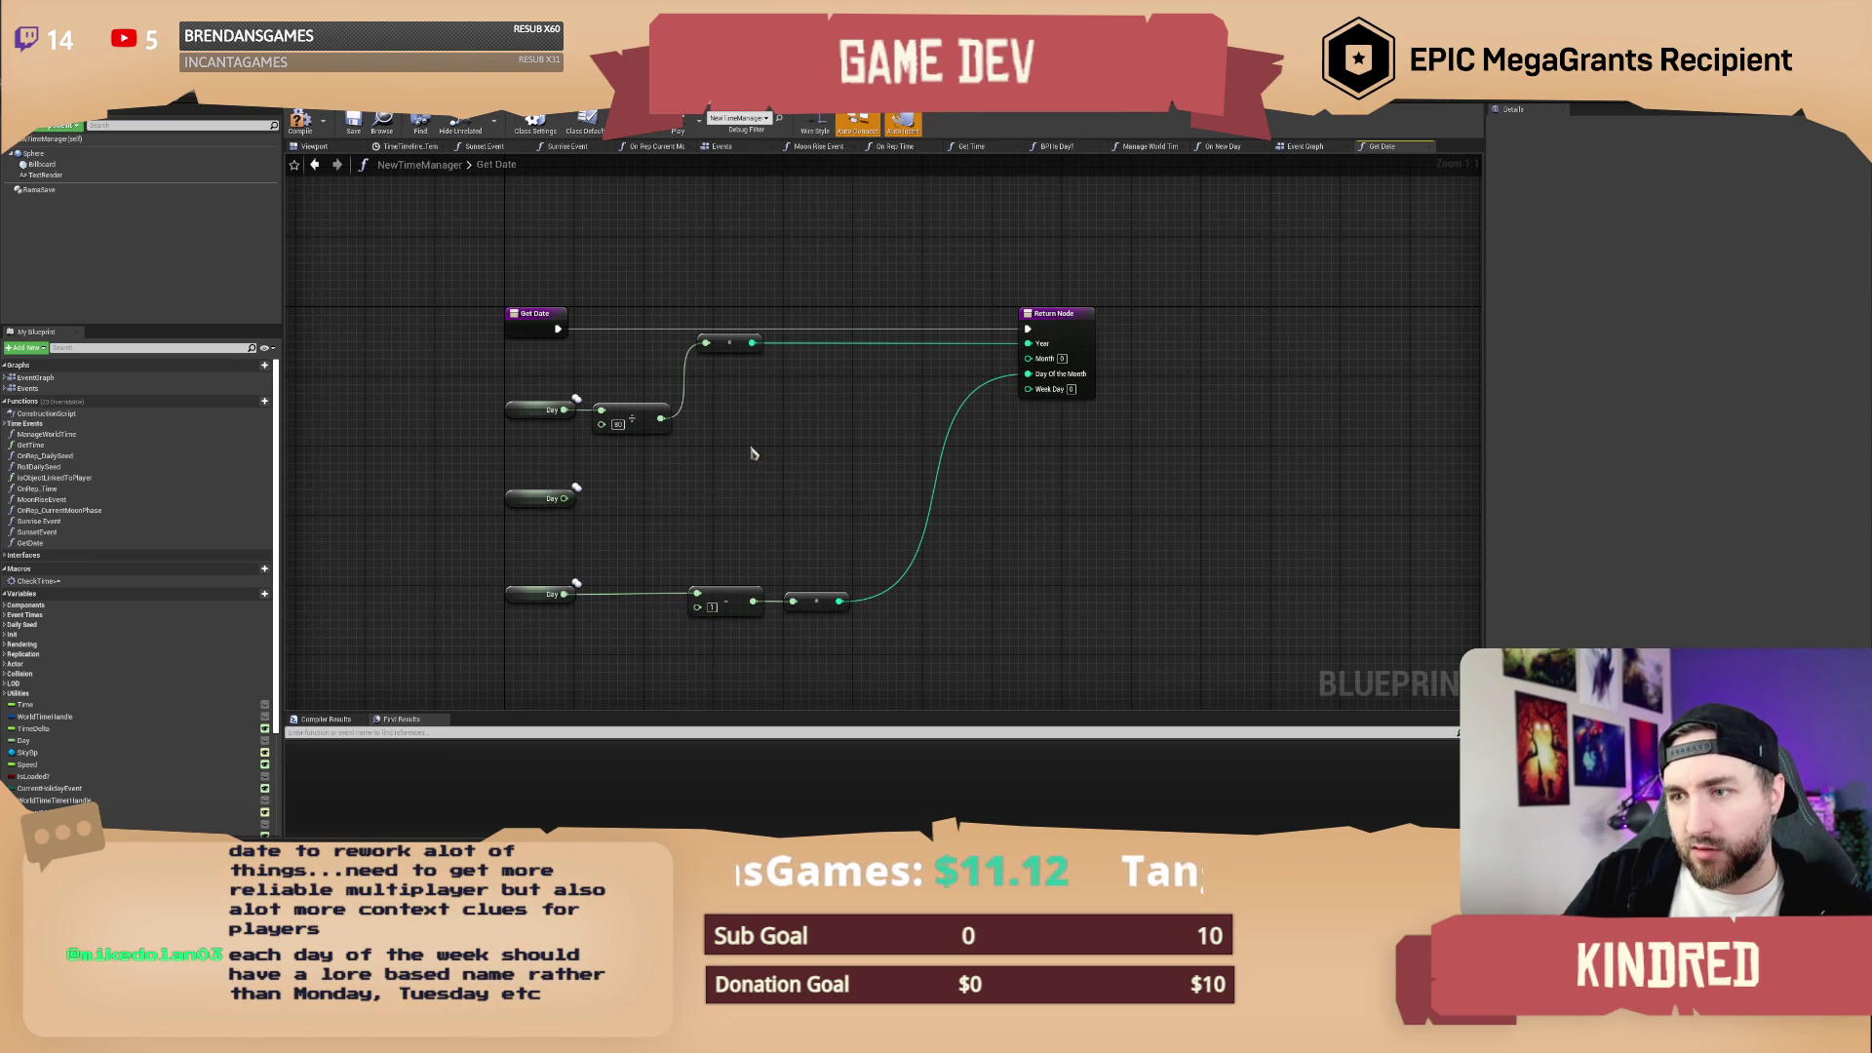
{"action": "left_click_drag", "start_coordinate": [563, 498], "coordinate": [604, 499]}
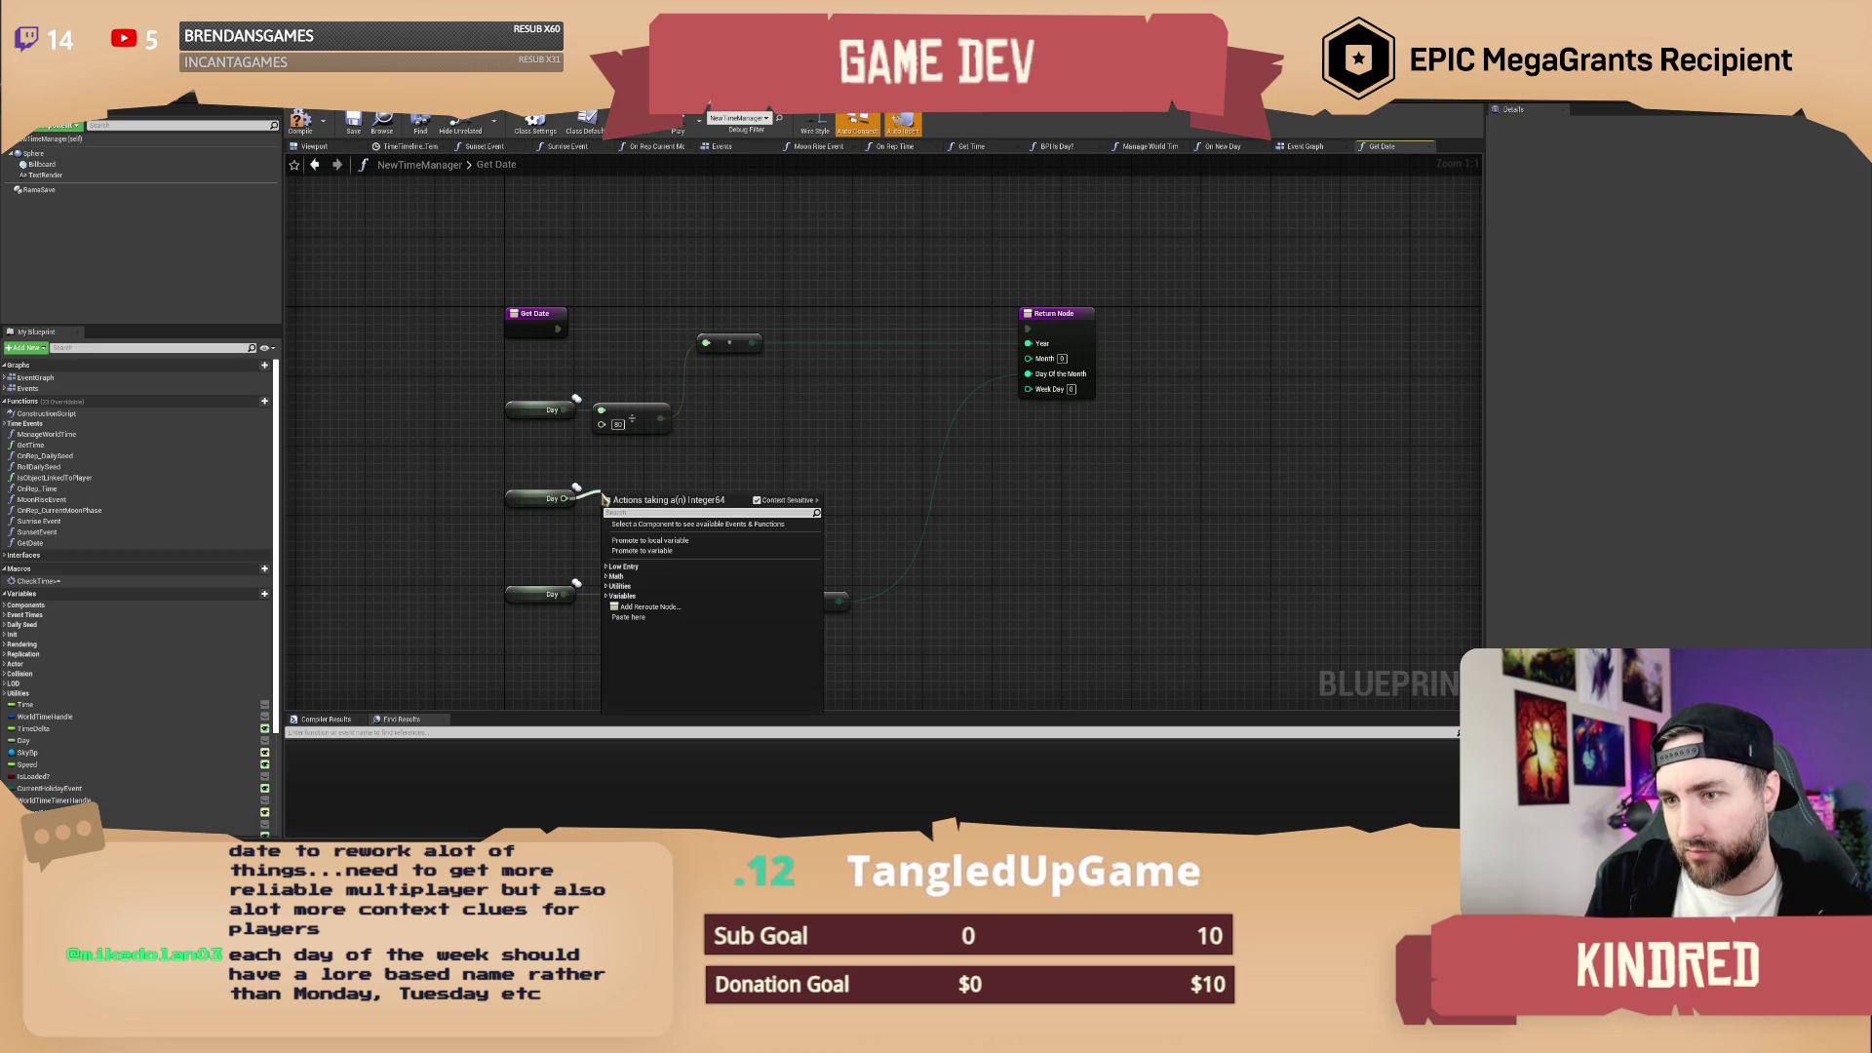
{"action": "type", "text": "to int"}
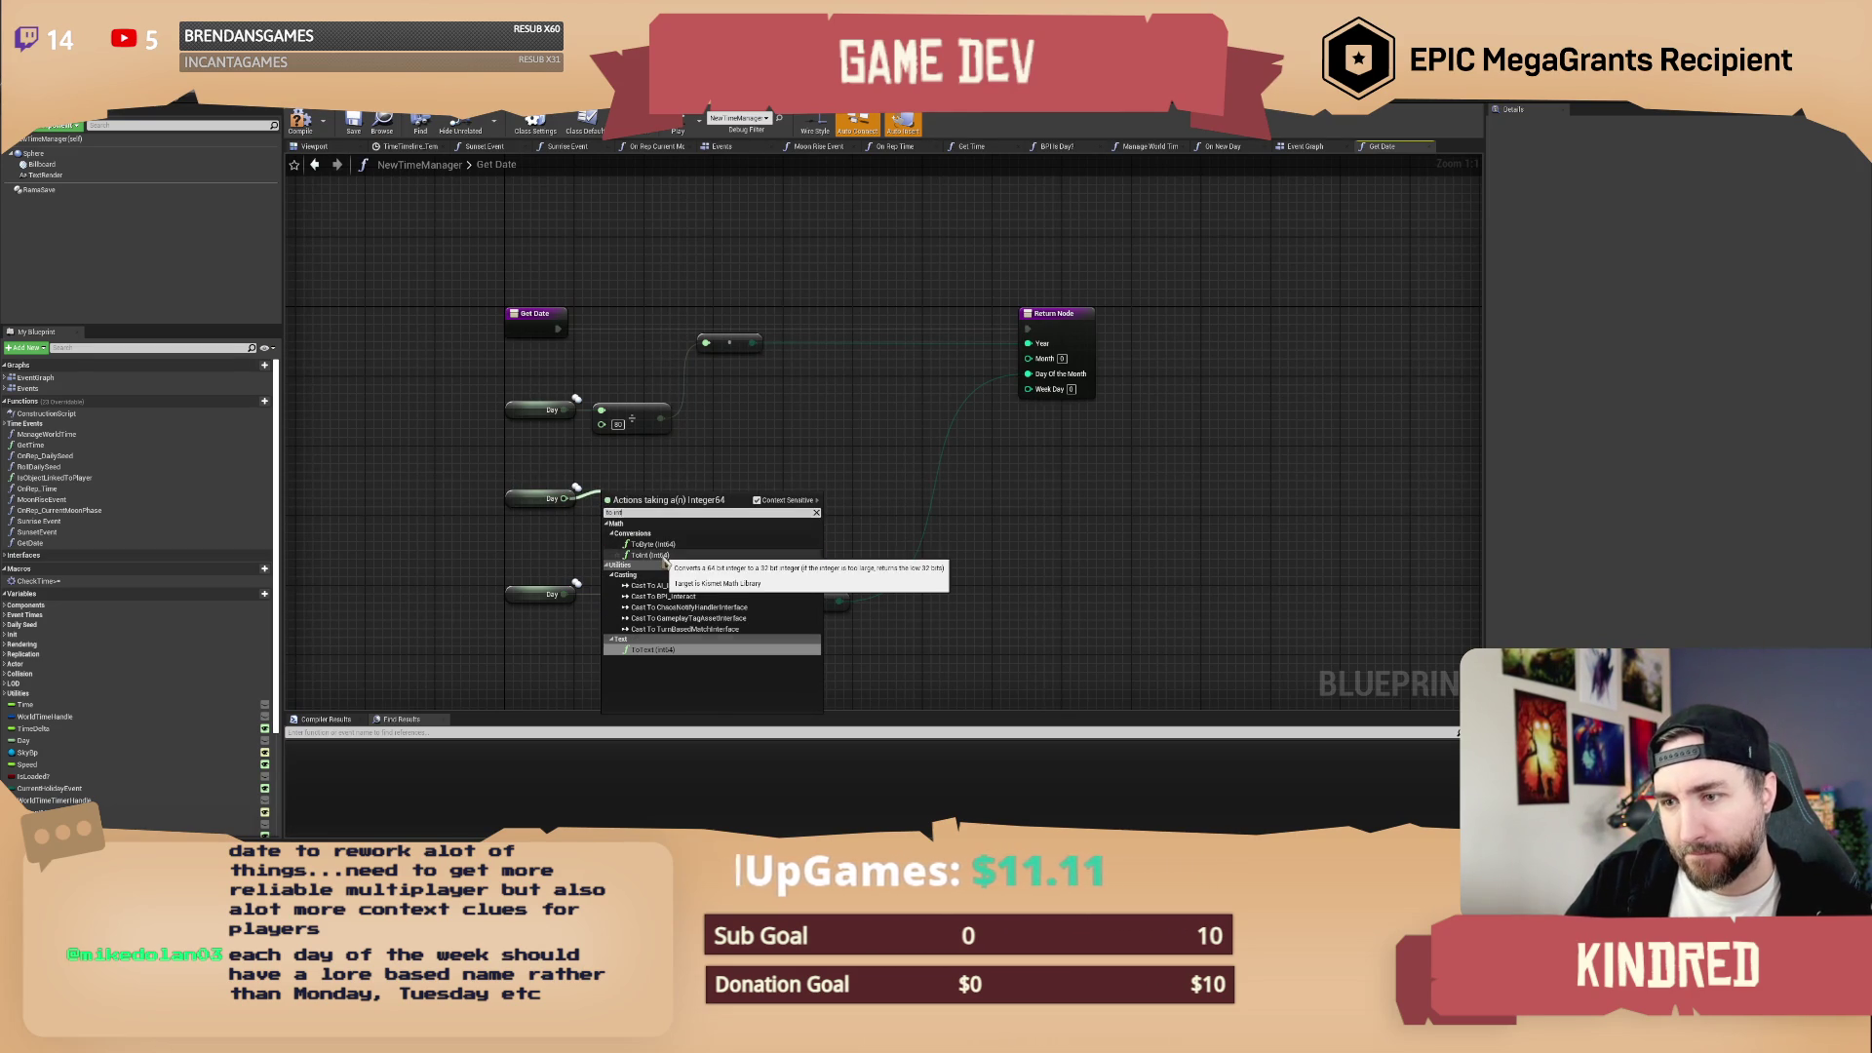
{"action": "left_click", "coordinate": [650, 555]}
{"action": "left_click_drag", "start_coordinate": [646, 501], "coordinate": [636, 501]}
{"action": "mouse_move", "coordinate": [634, 529]}
{"action": "left_mouse_down"}
{"action": "mouse_move", "coordinate": [568, 502]}
{"action": "mouse_move", "coordinate": [646, 517]}
{"action": "mouse_move", "coordinate": [585, 494]}
{"action": "left_mouse_up"}
{"action": "key", "text": "Delete"}
{"action": "type", "text": "m"}
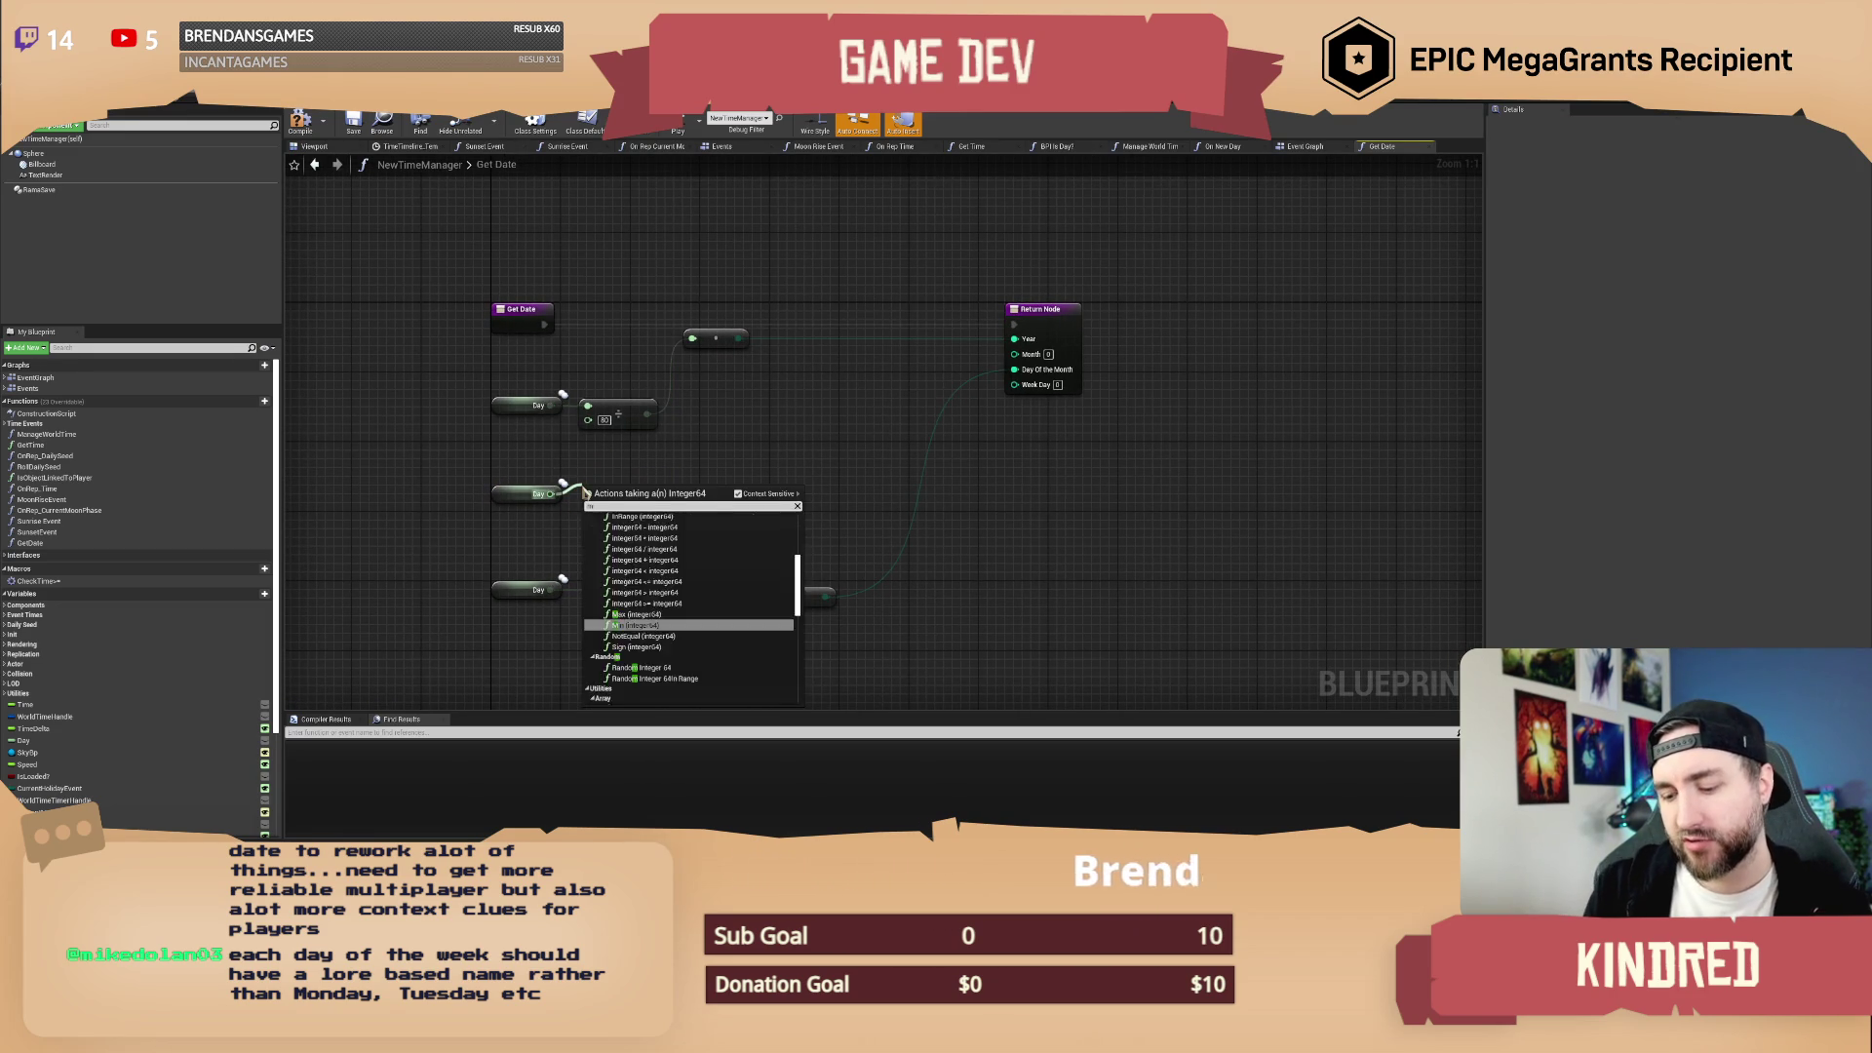
{"action": "type", "text": "od"}
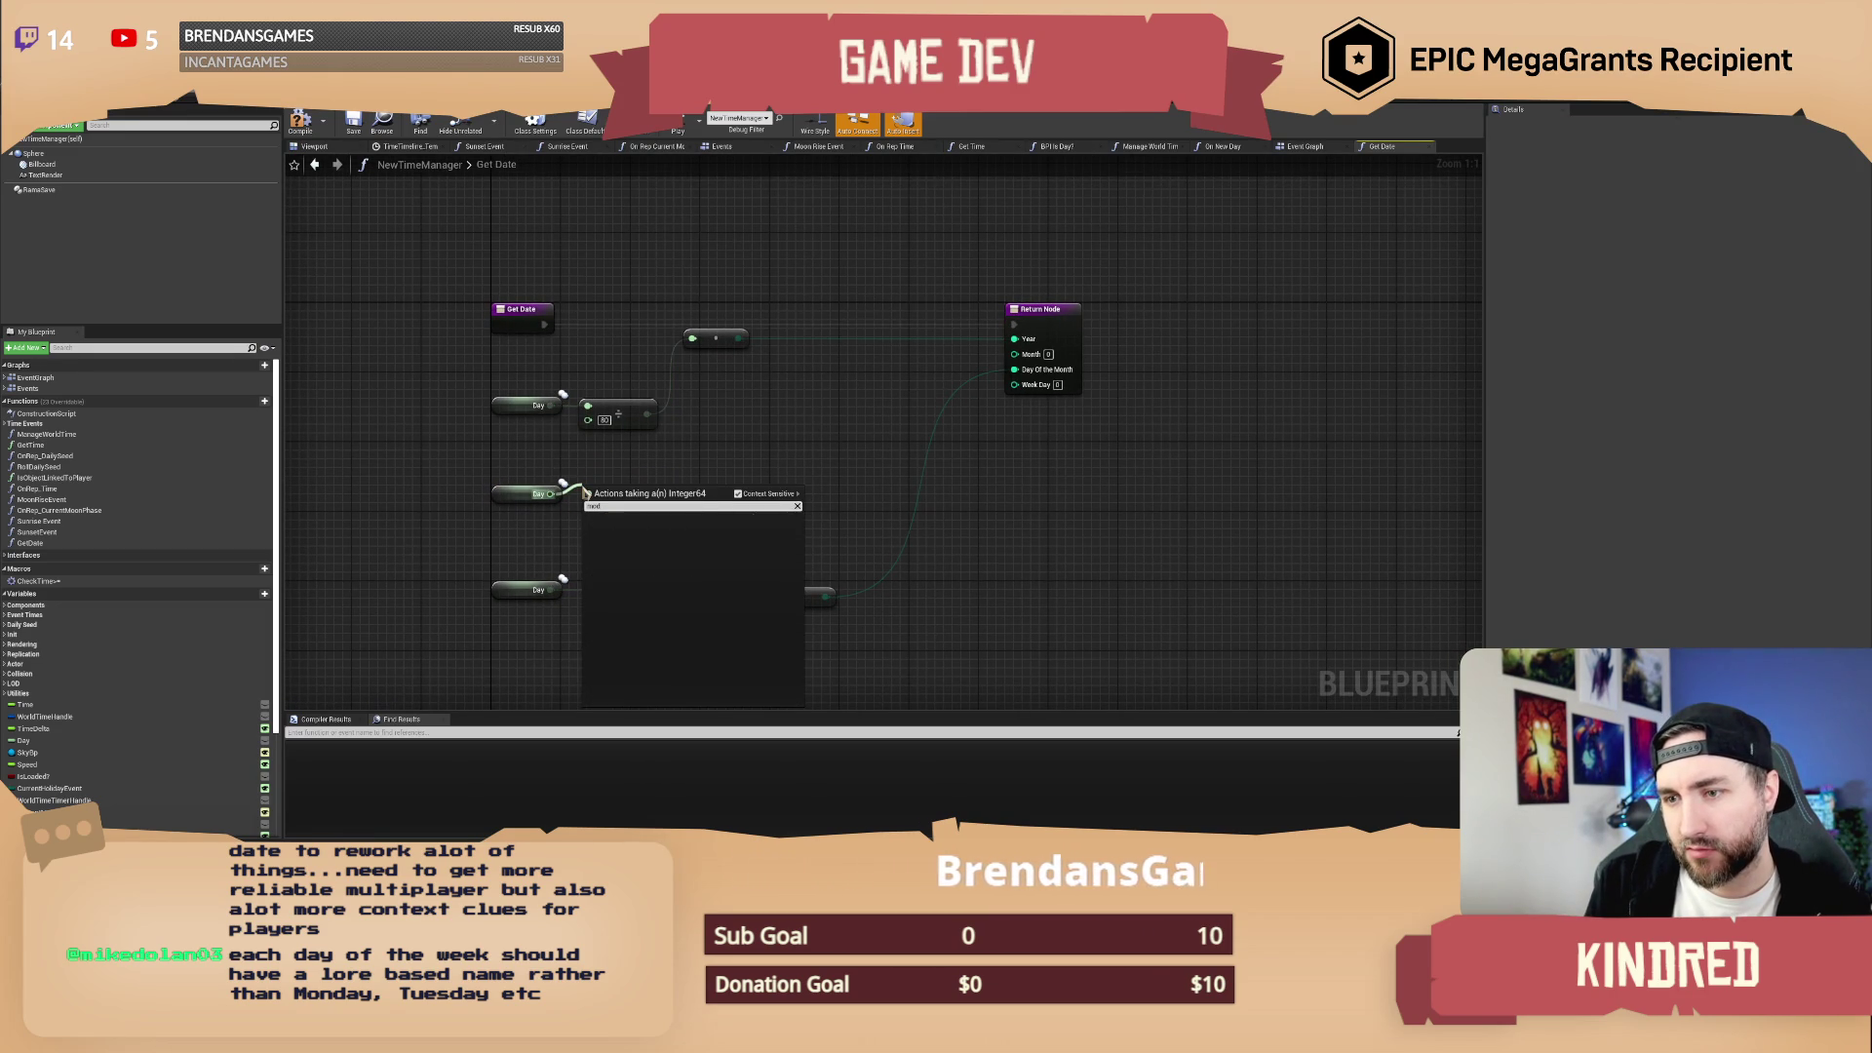
{"action": "key", "text": "BackSpace"}
{"action": "key", "text": "BackSpace"}
{"action": "key", "text": "BackSpace"}
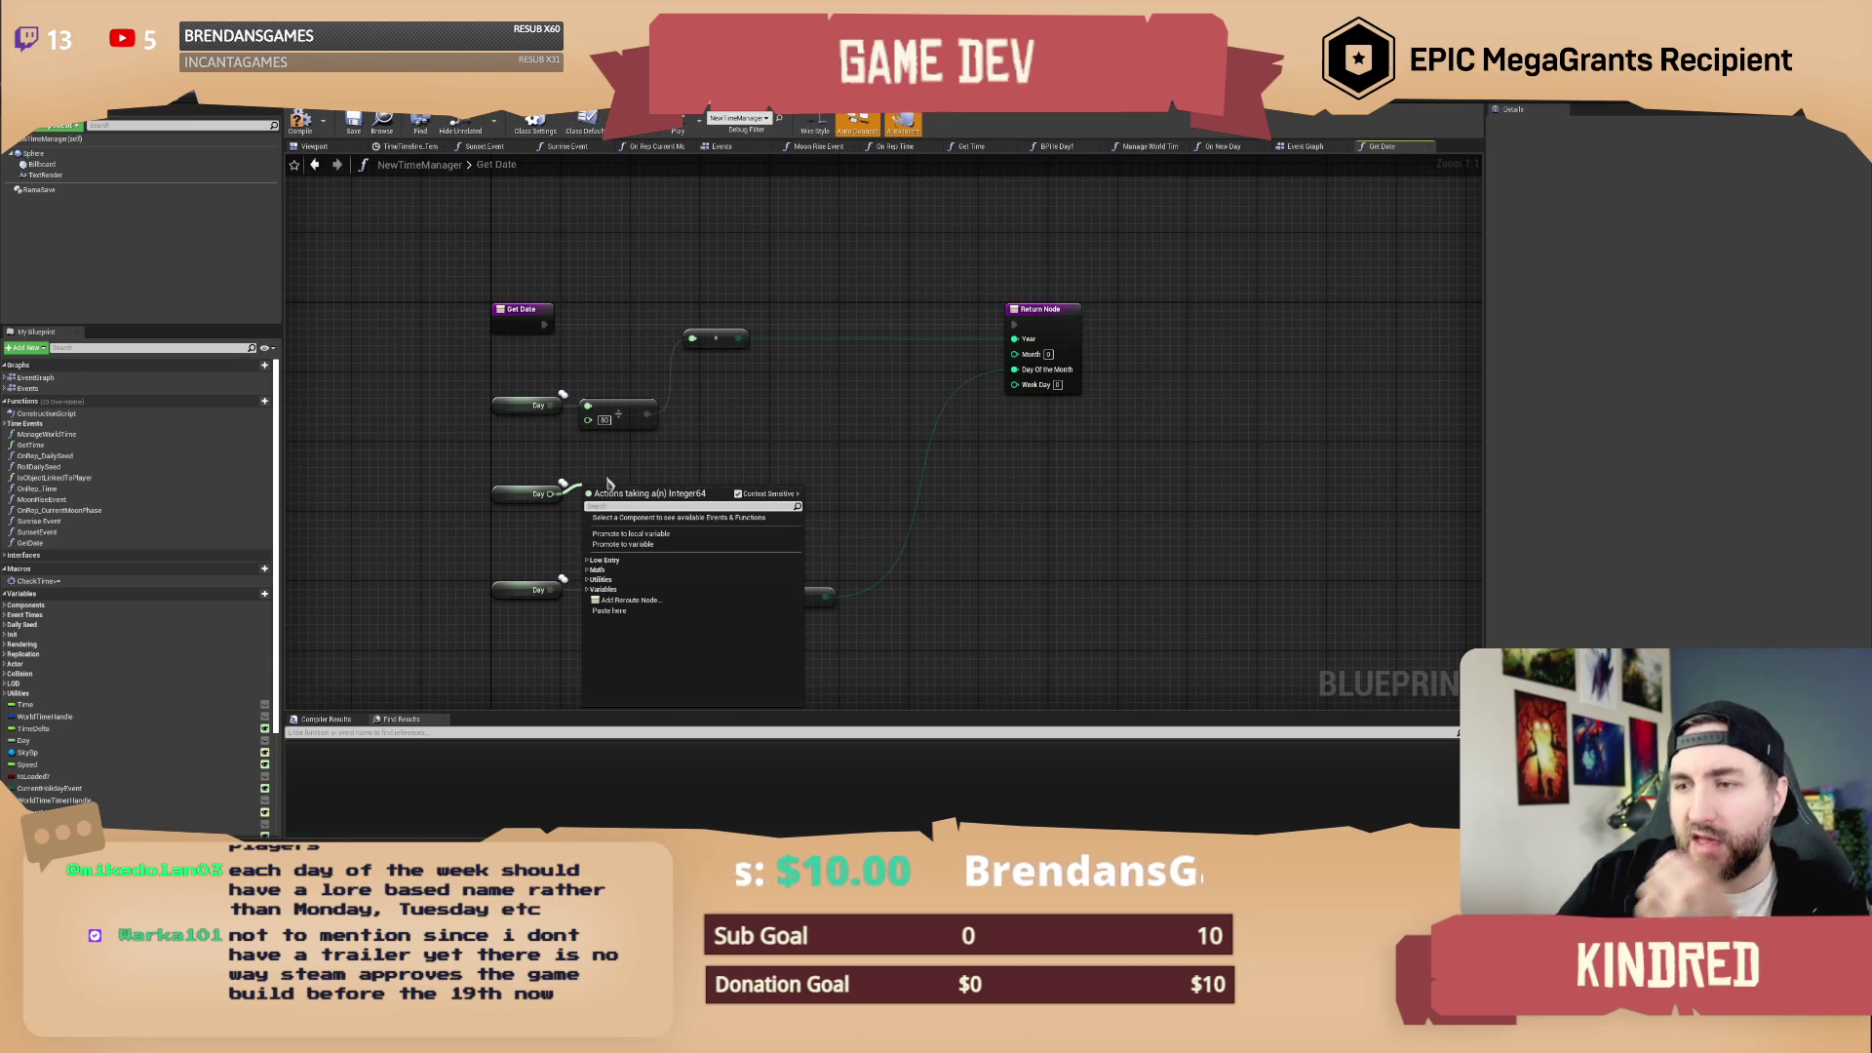
{"action": "left_click", "coordinate": [757, 422]}
{"action": "left_click_drag", "start_coordinate": [781, 409], "coordinate": [771, 418]}
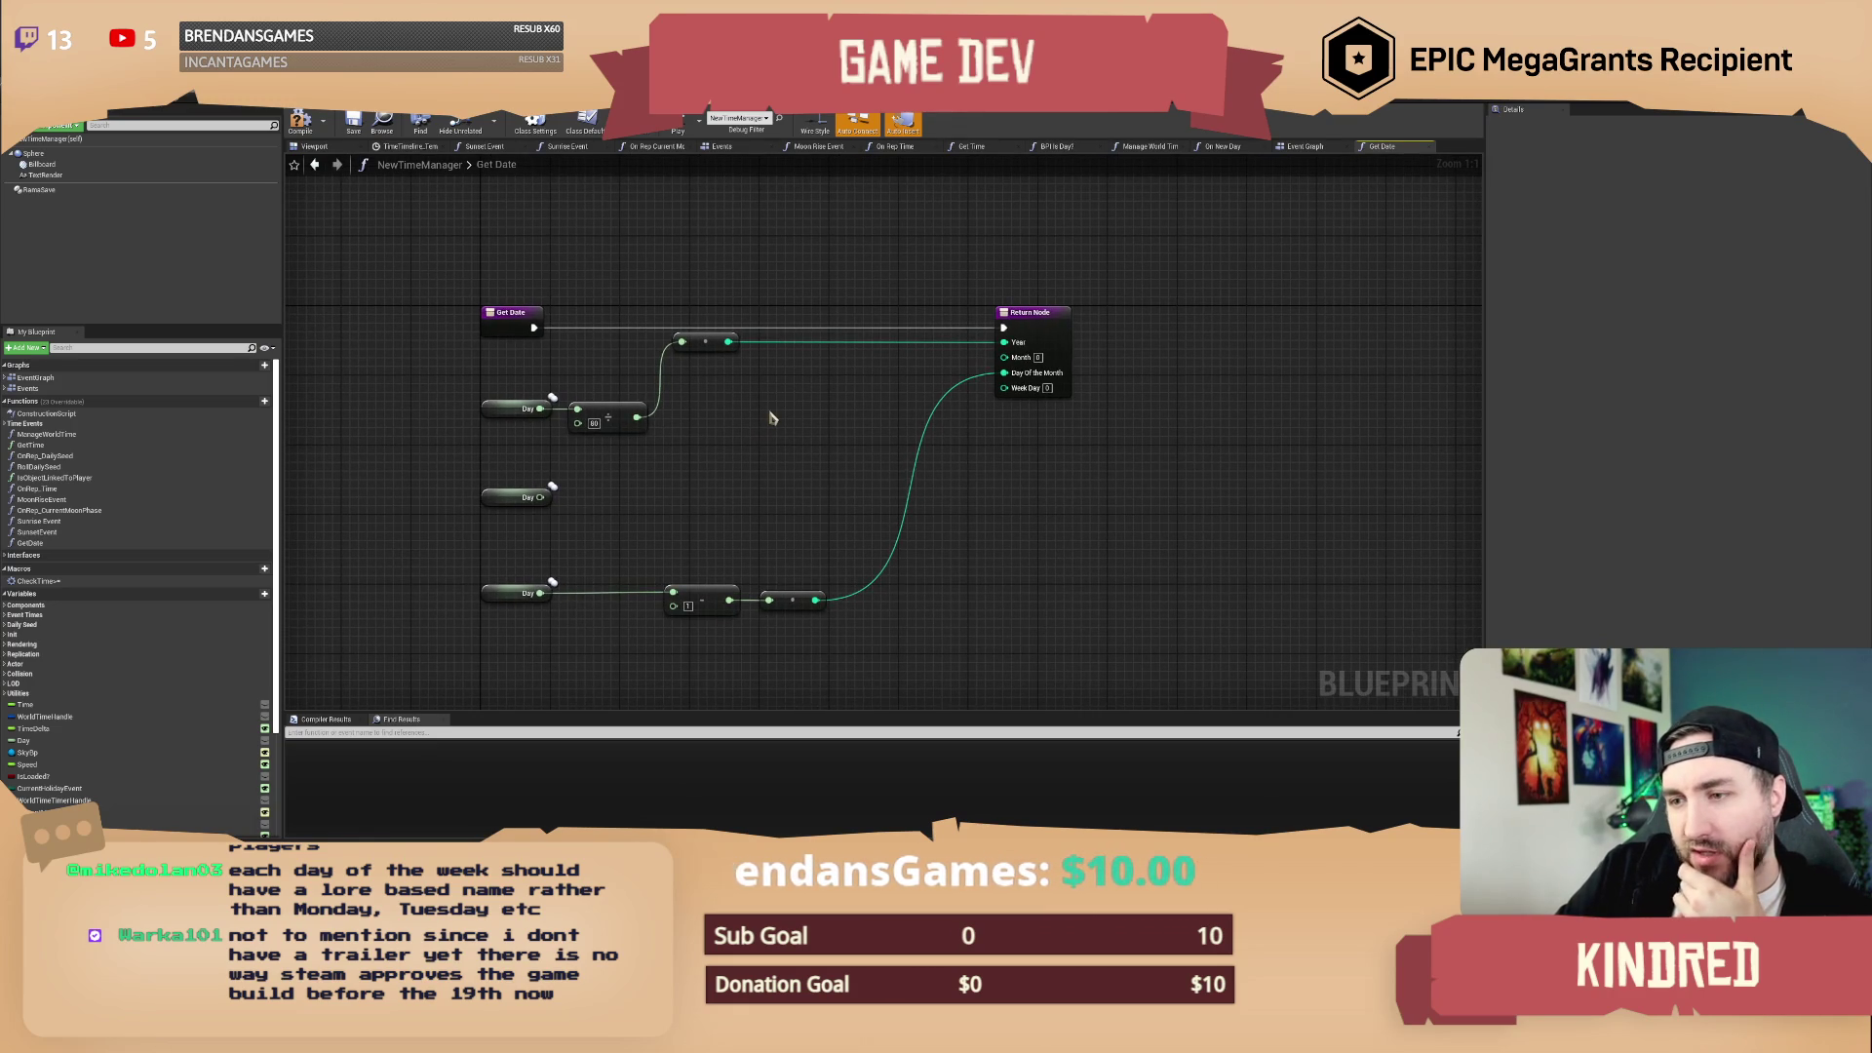
{"action": "left_click_drag", "start_coordinate": [729, 444], "coordinate": [739, 431]}
{"action": "left_click_drag", "start_coordinate": [586, 461], "coordinate": [453, 510]}
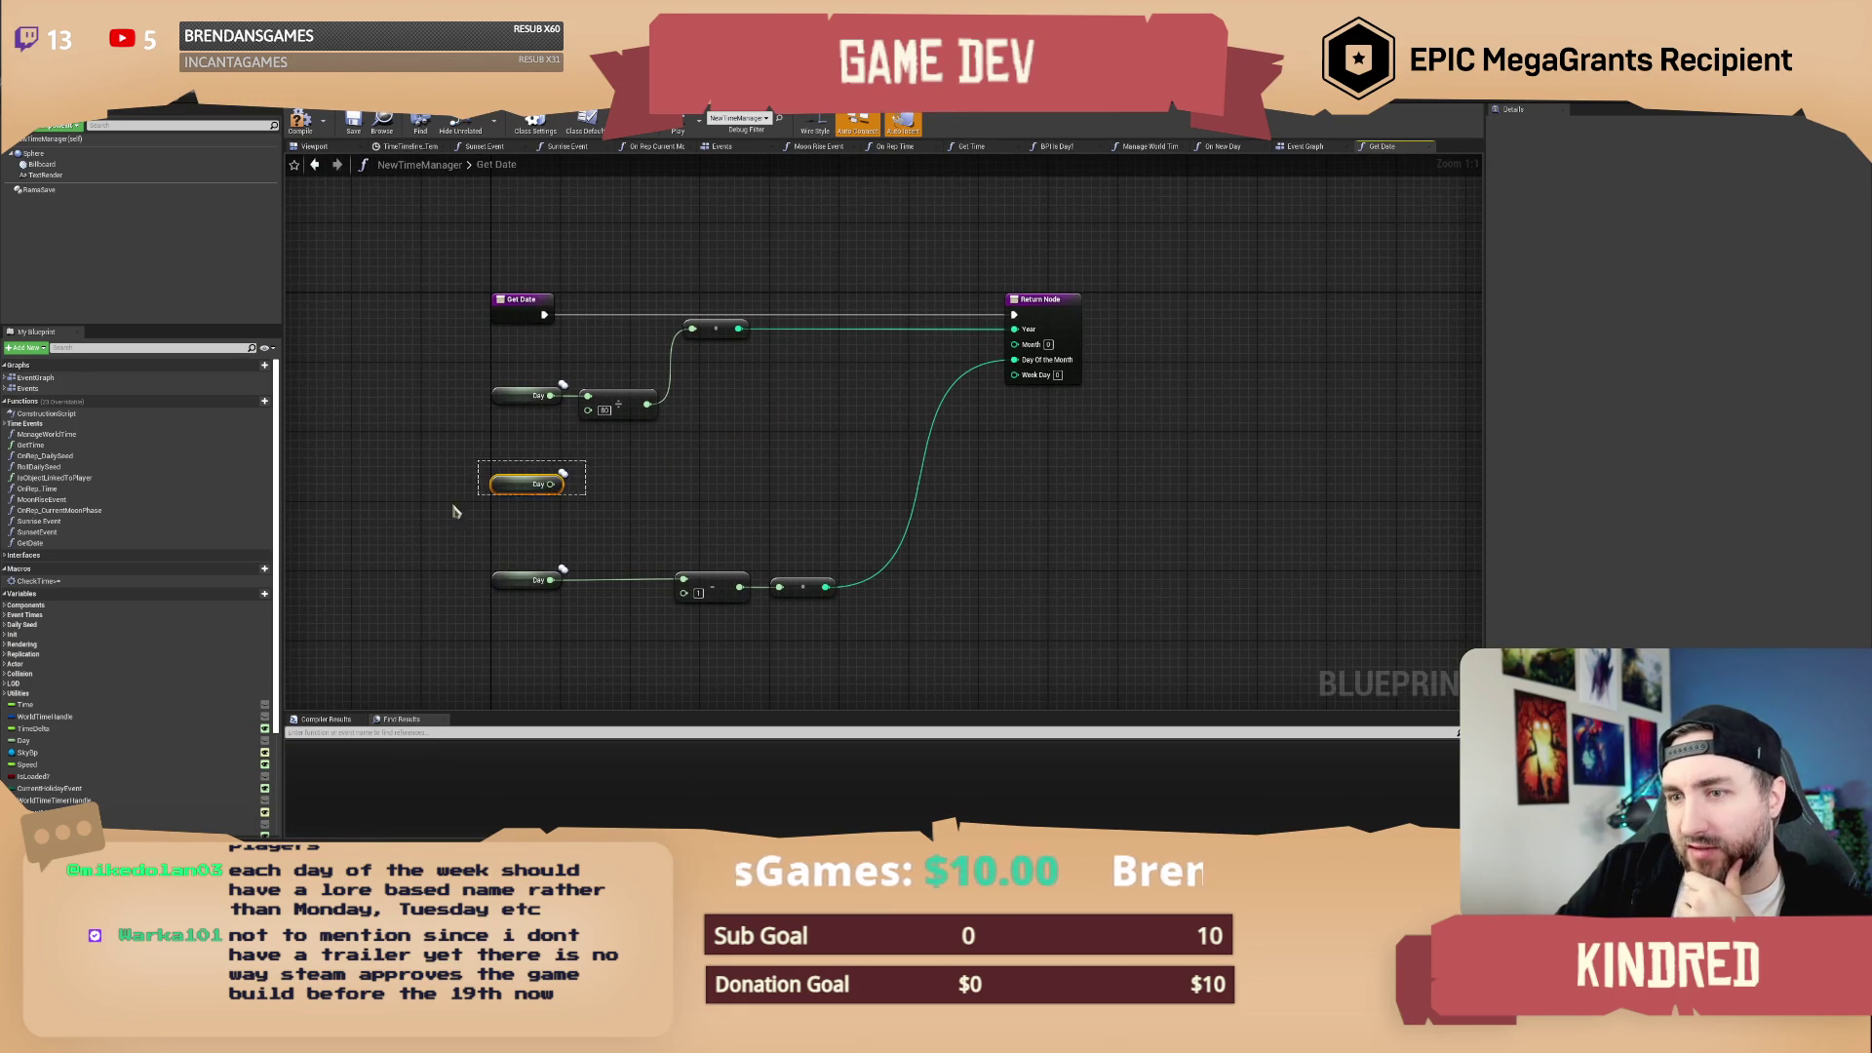
{"action": "left_click", "coordinate": [681, 481]}
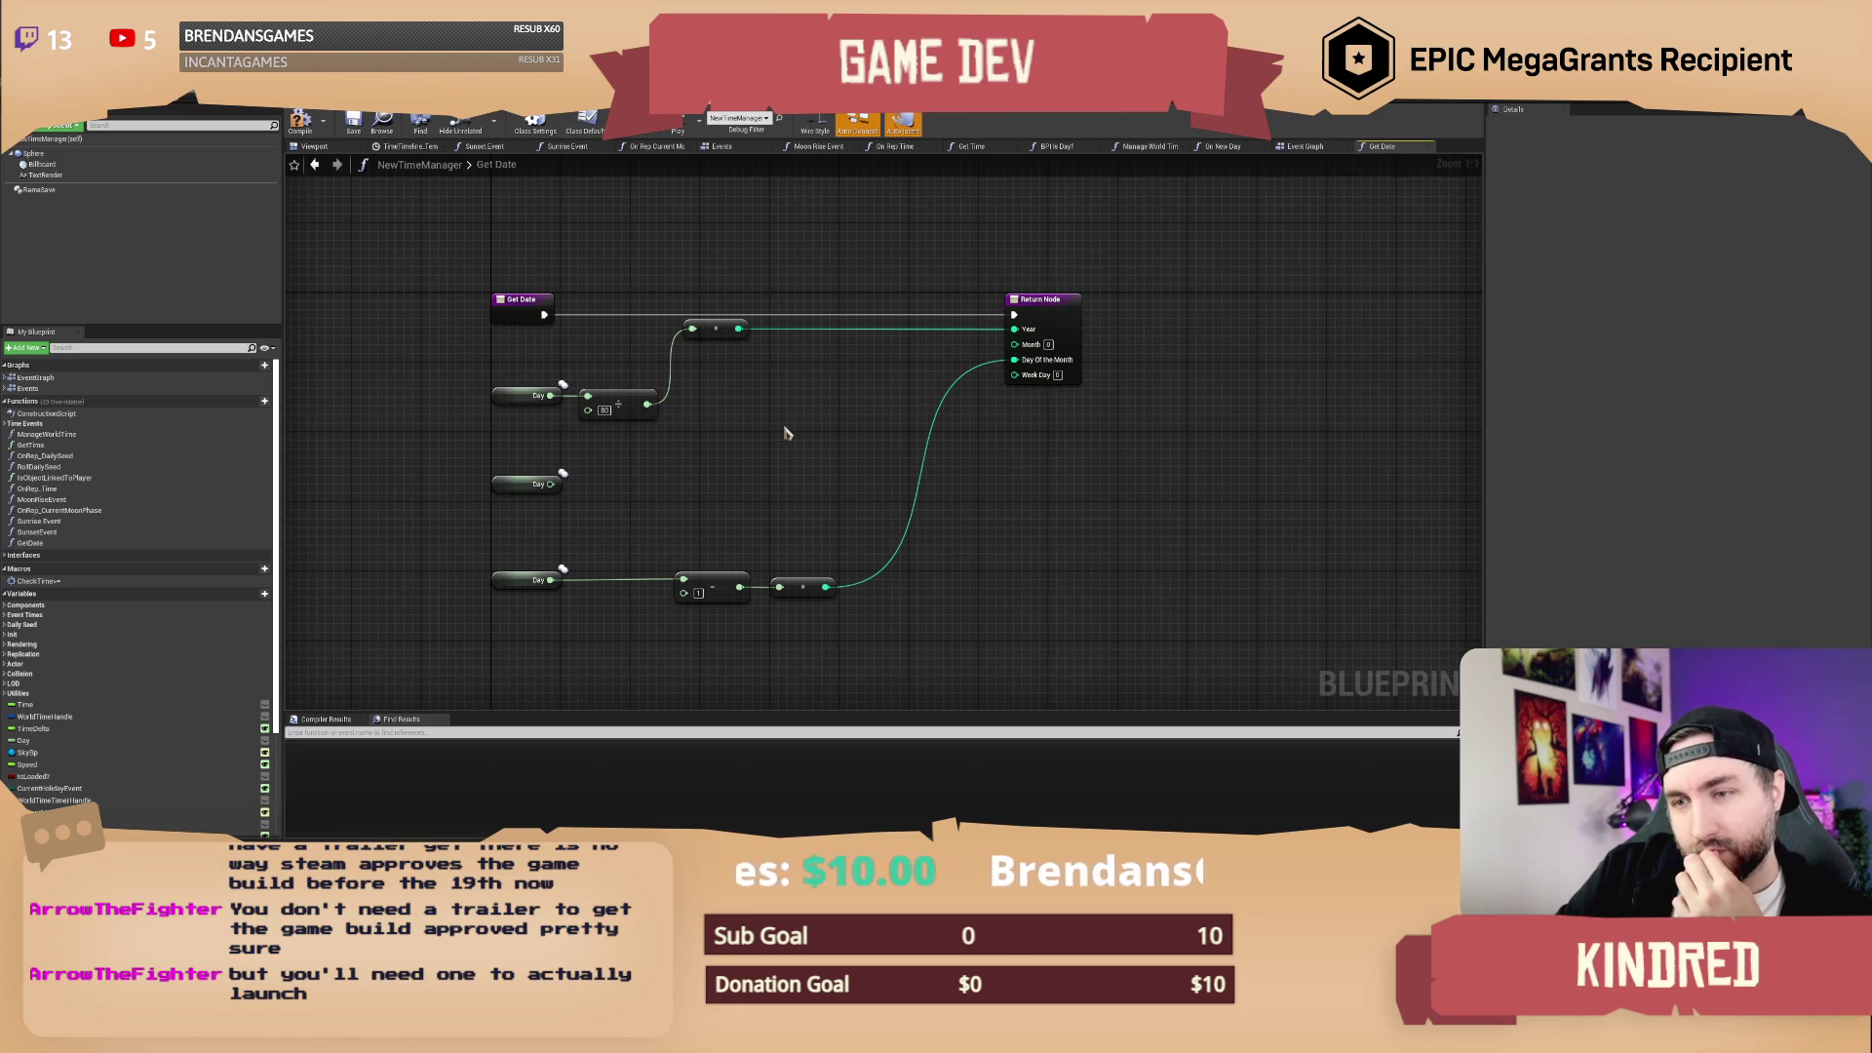
{"action": "left_click_drag", "start_coordinate": [786, 432], "coordinate": [781, 443]}
{"action": "left_click_drag", "start_coordinate": [715, 283], "coordinate": [752, 383]}
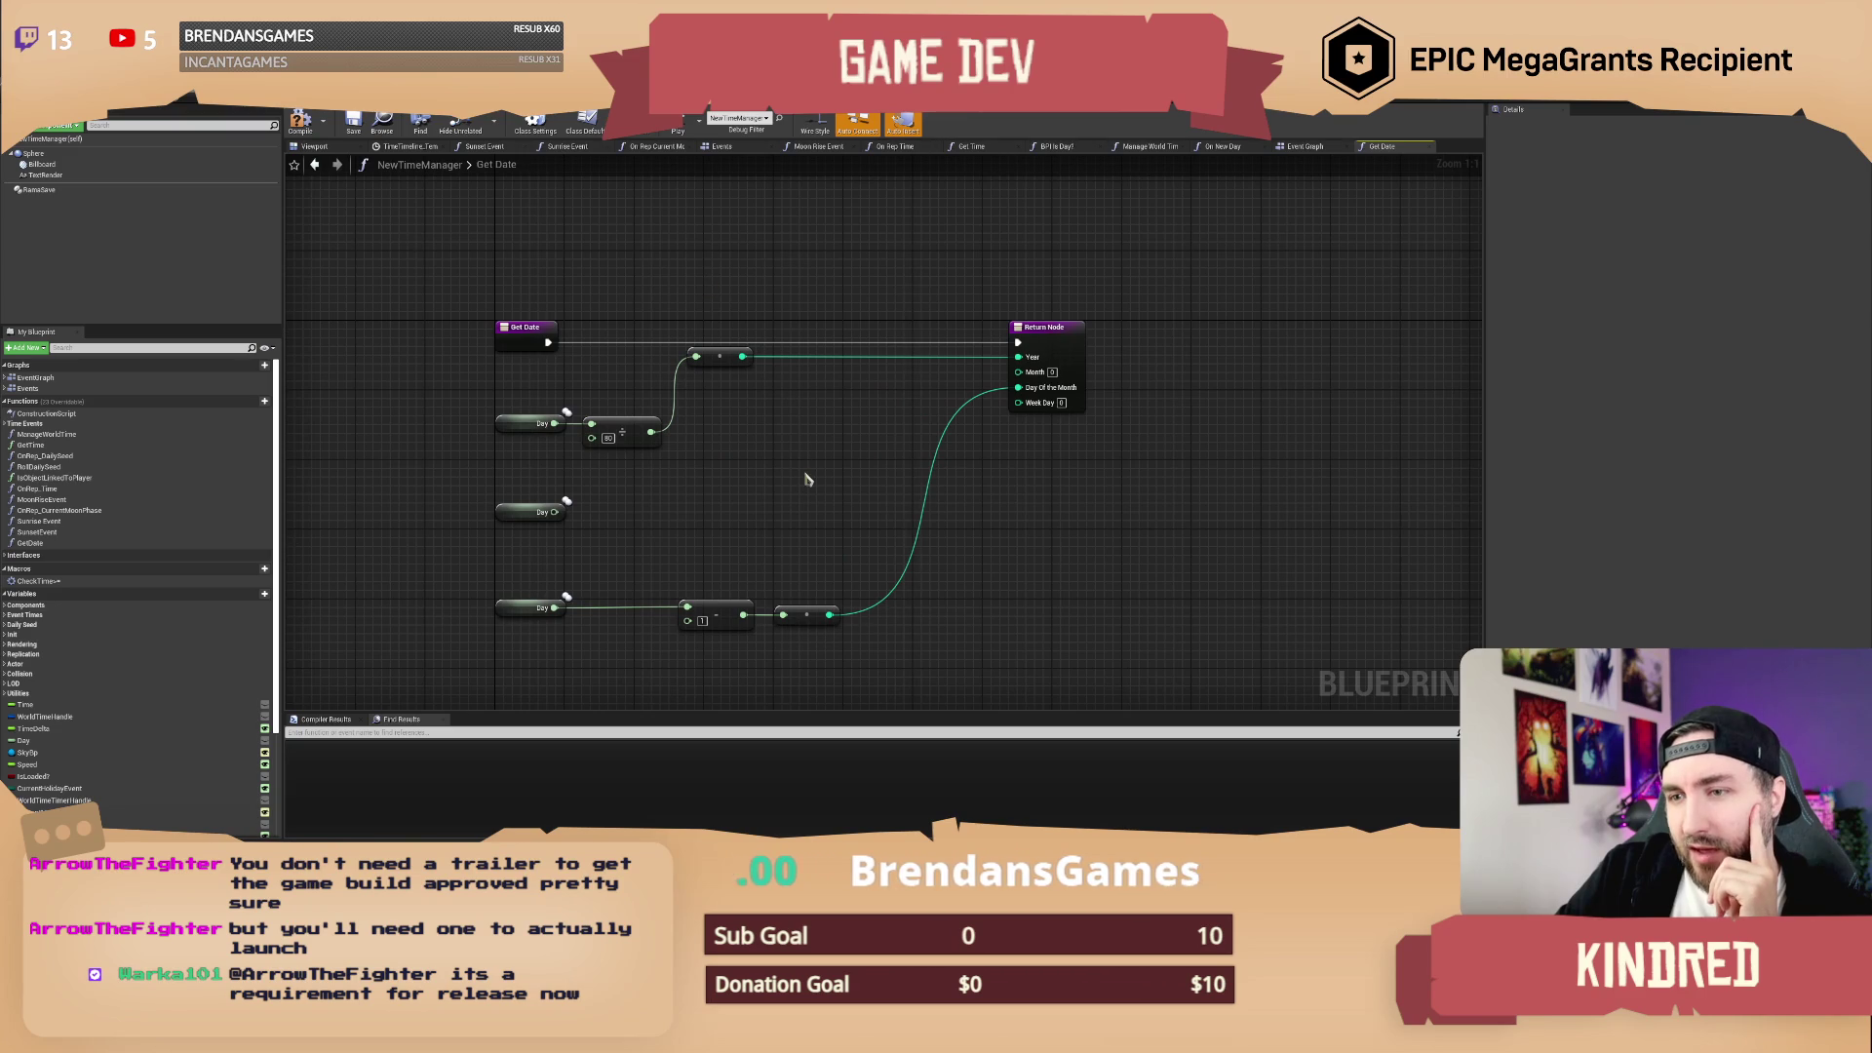
{"action": "left_click_drag", "start_coordinate": [794, 485], "coordinate": [796, 493]}
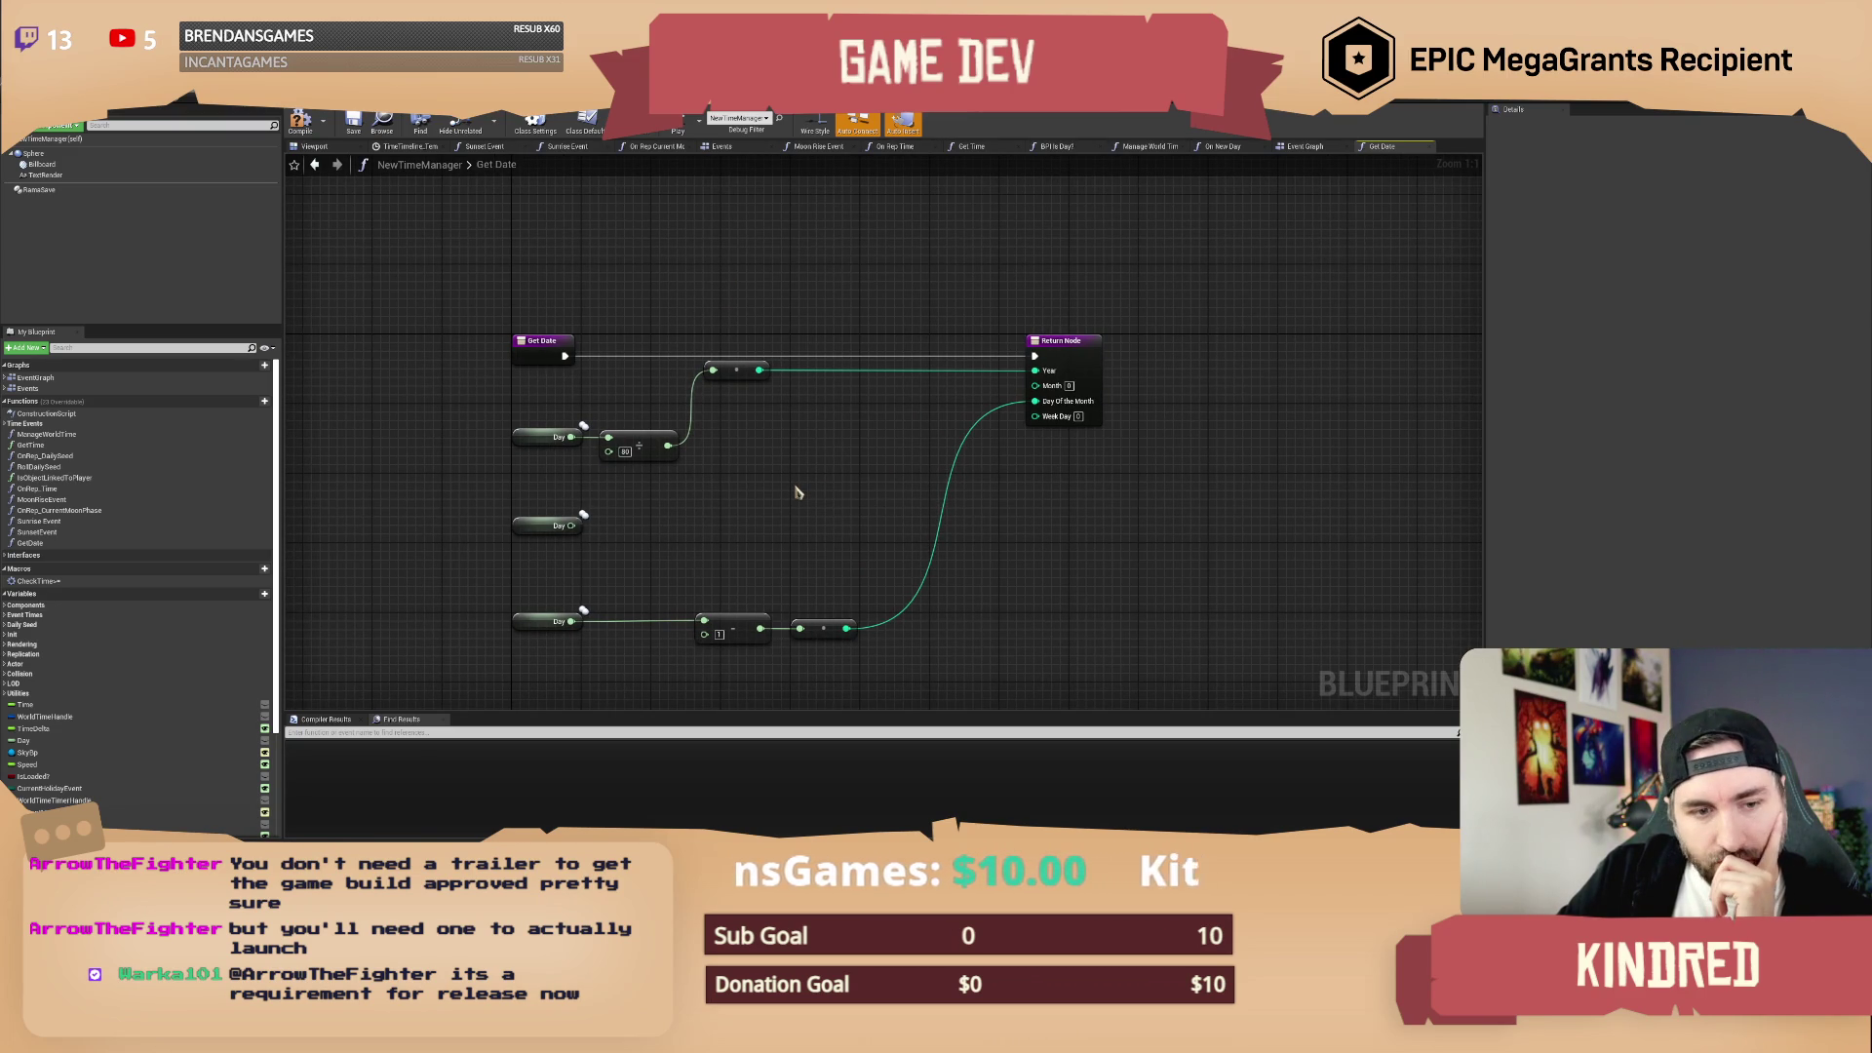
{"action": "left_click_drag", "start_coordinate": [795, 493], "coordinate": [757, 484]}
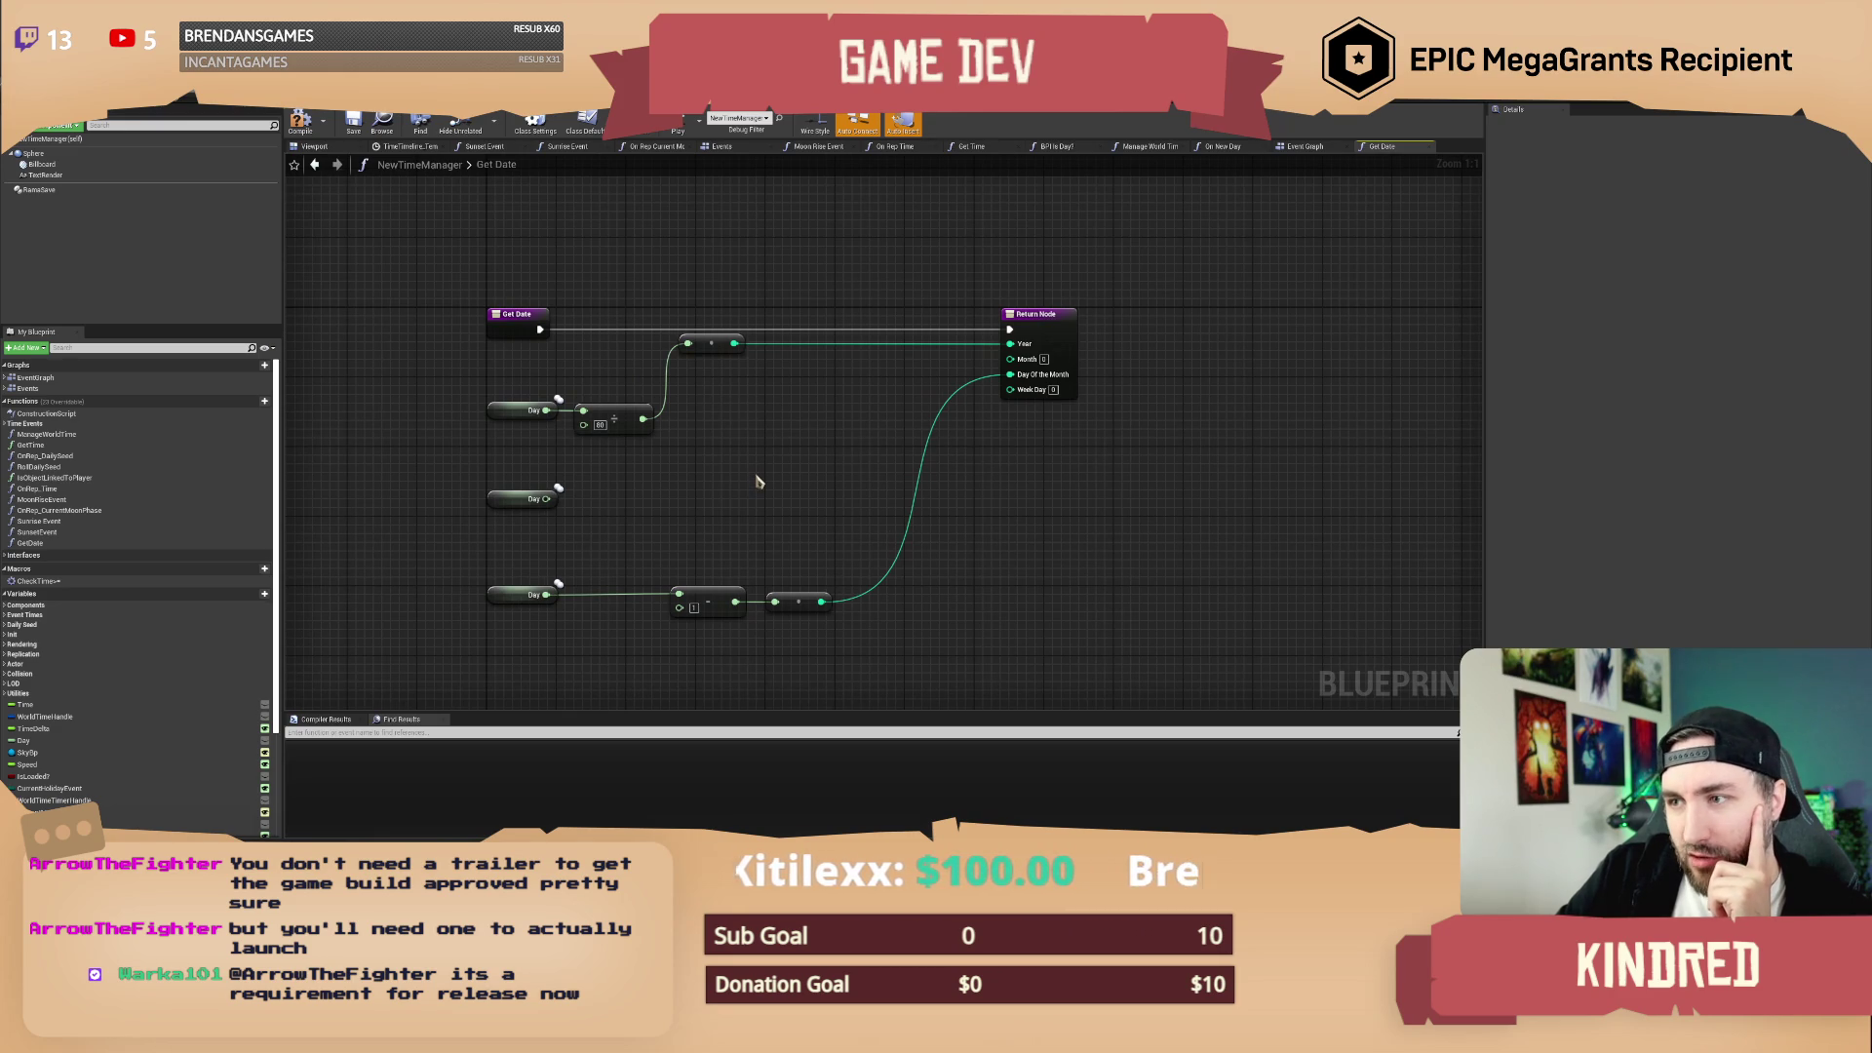
{"action": "left_click_drag", "start_coordinate": [751, 468], "coordinate": [747, 478]}
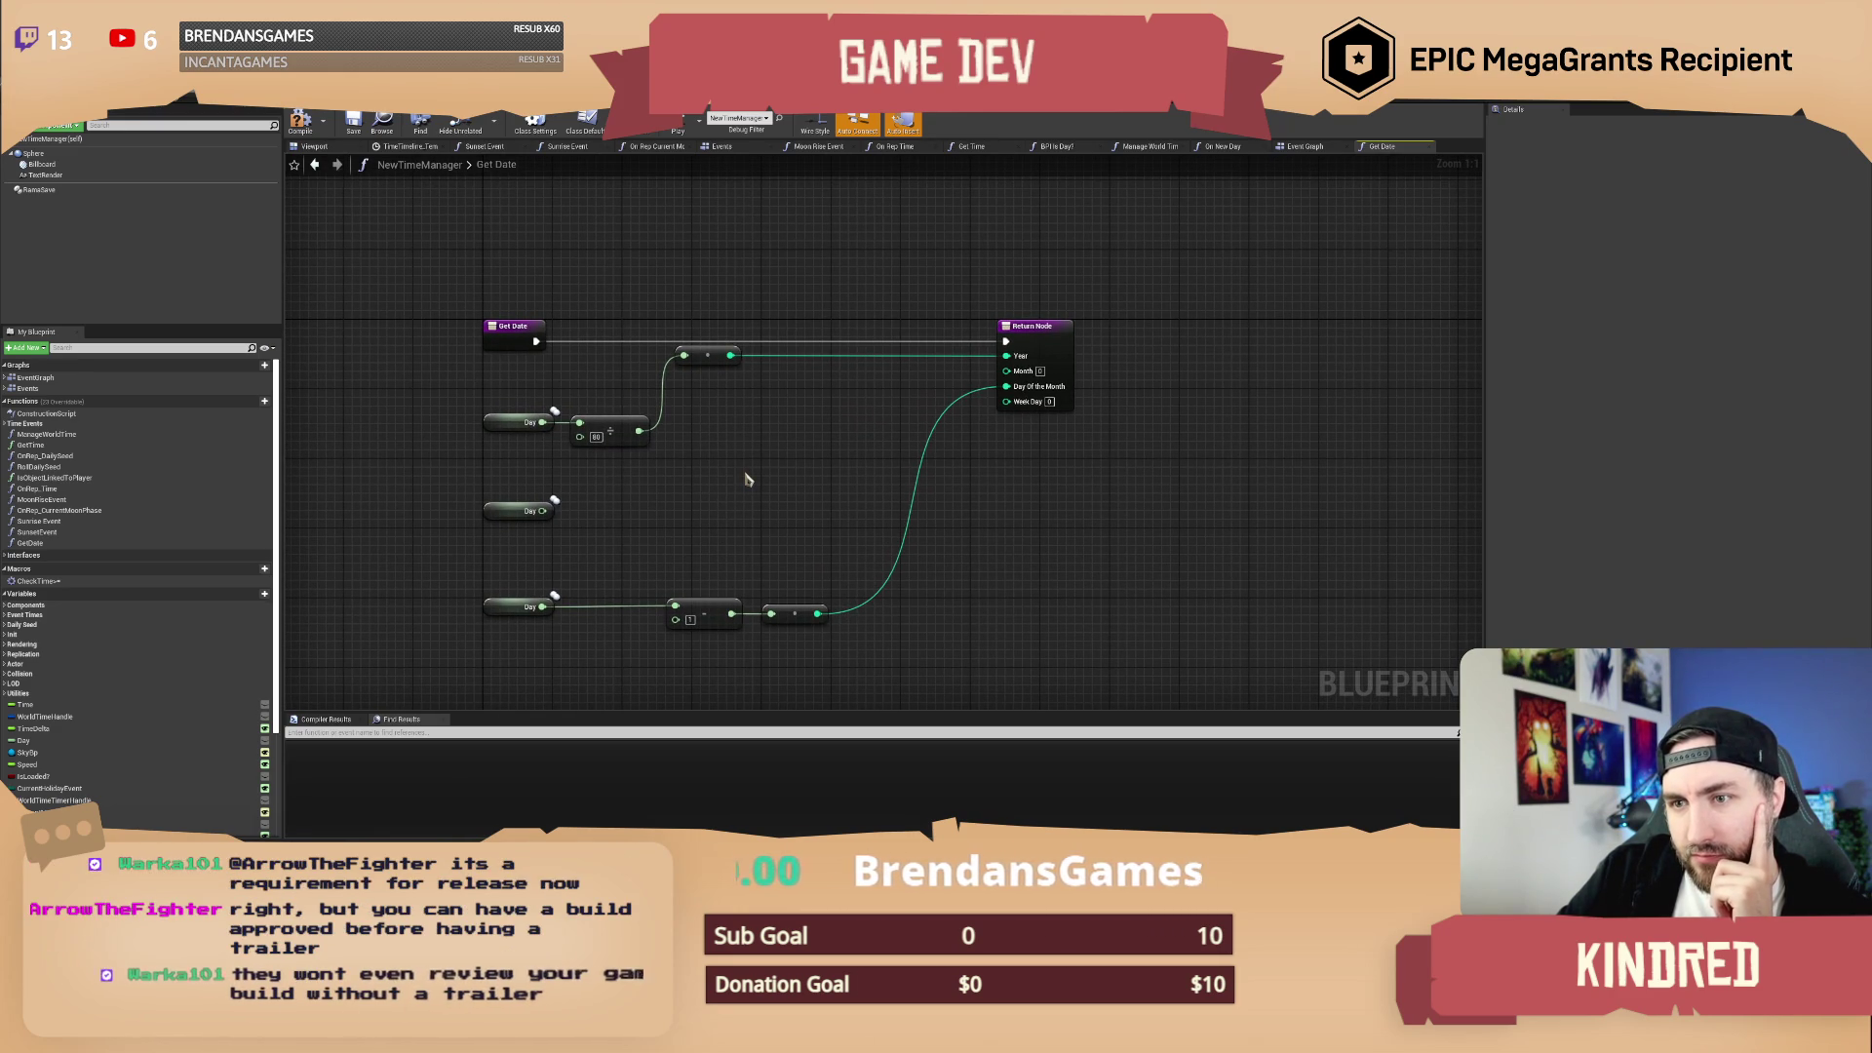
{"action": "left_click_drag", "start_coordinate": [739, 464], "coordinate": [727, 467]}
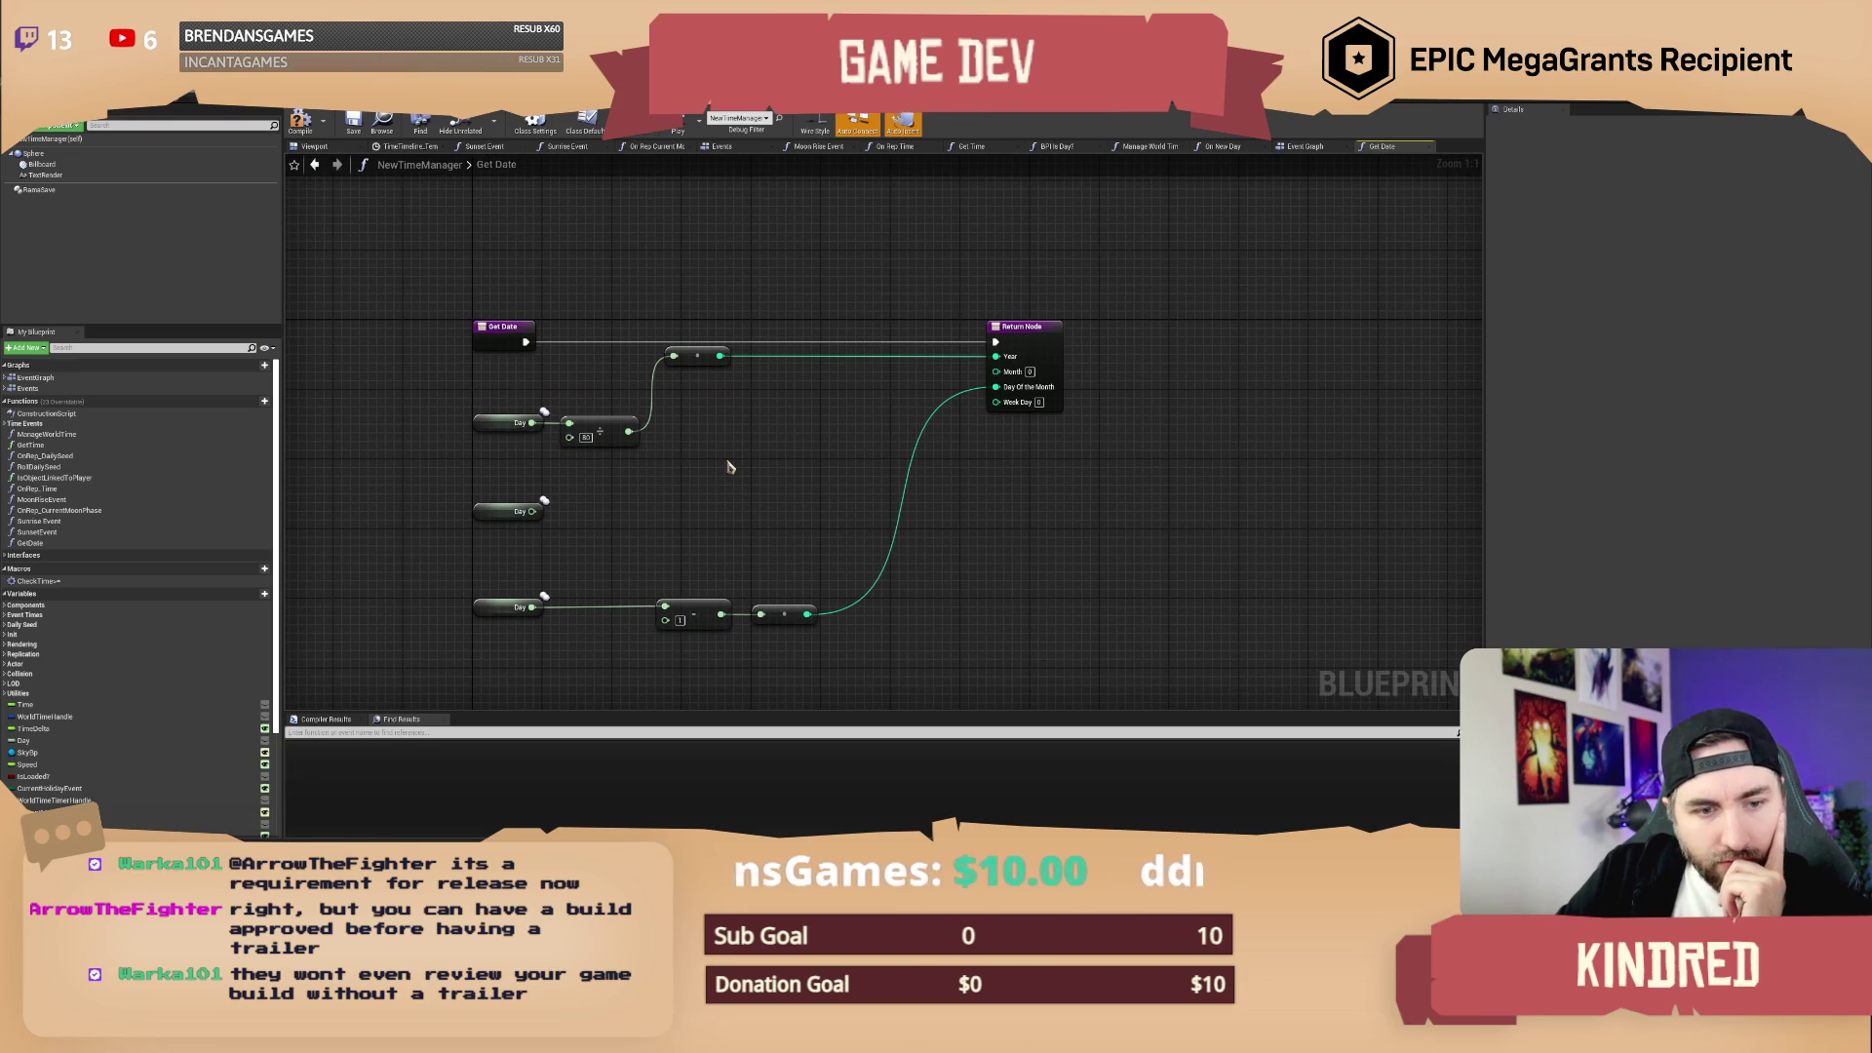
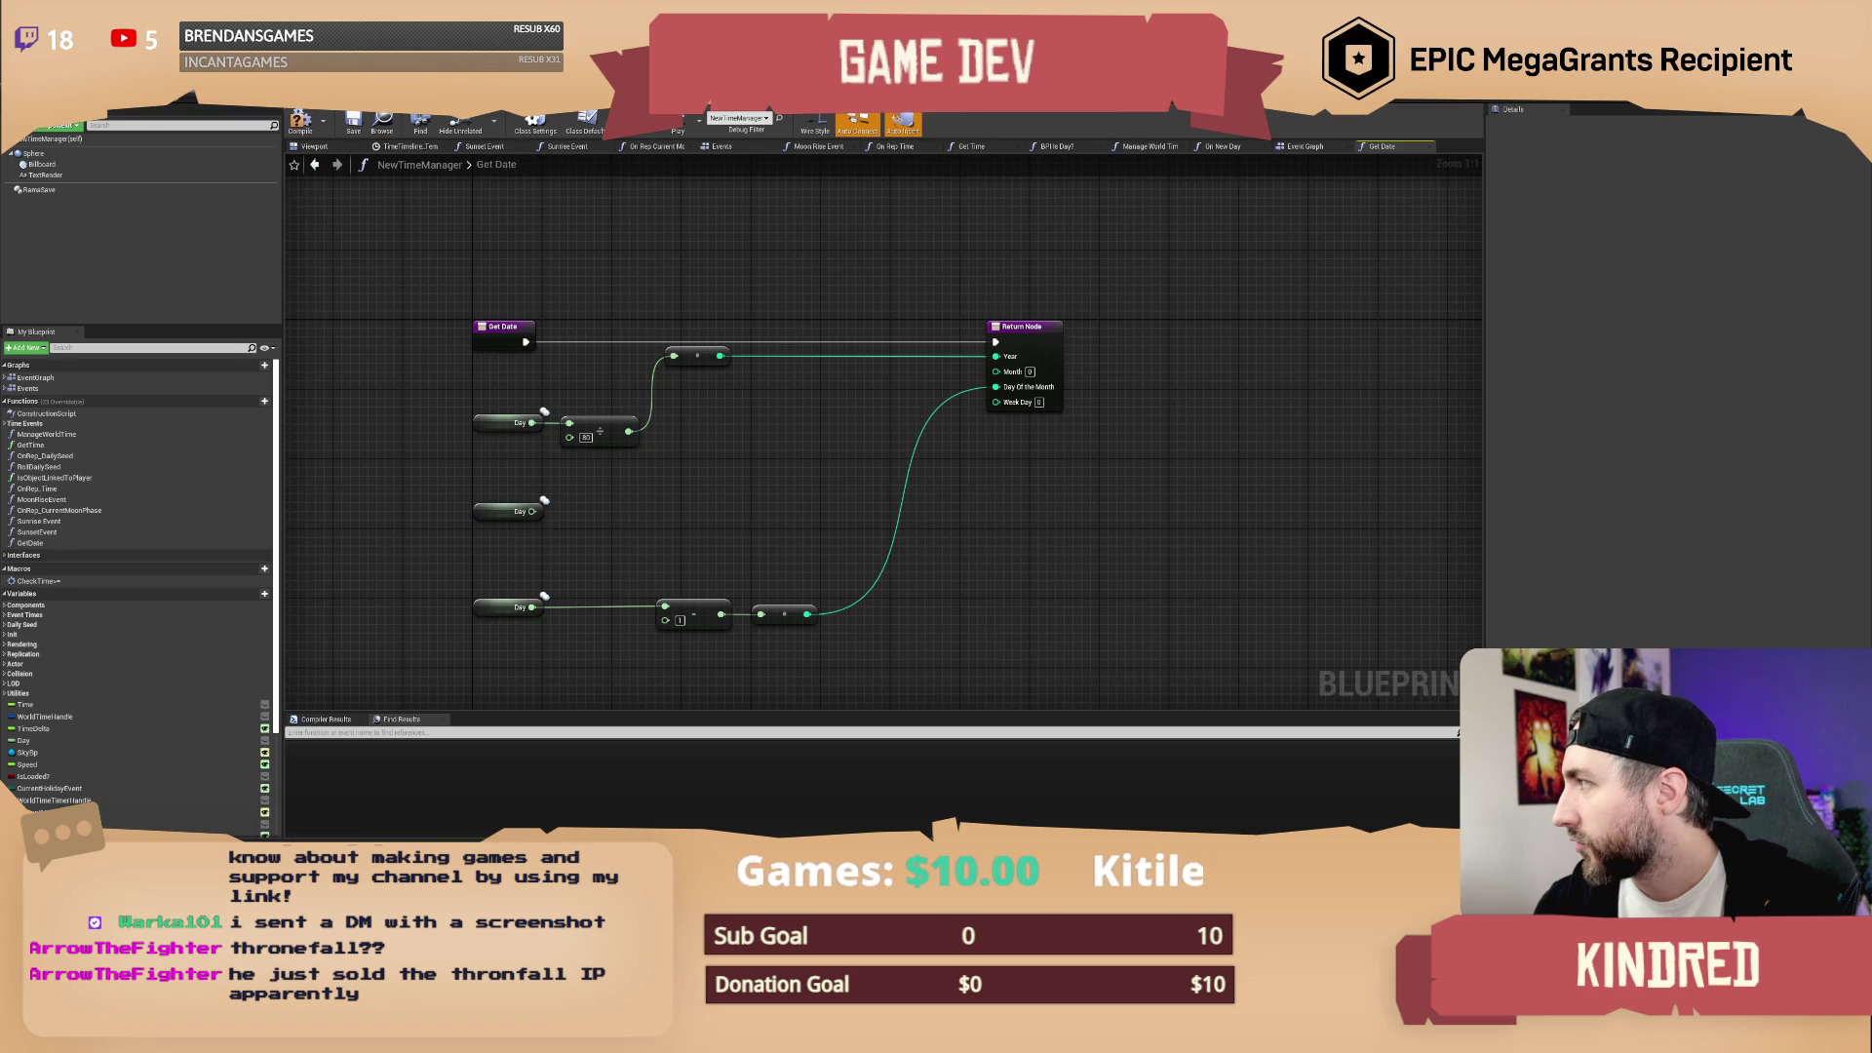
Step: Switch from Unreal Engine to the browser and maximize the Thronefall Steam store page
{"action": "key", "text": "alt+Tab"}
{"action": "double_click", "coordinate": [868, 239]}
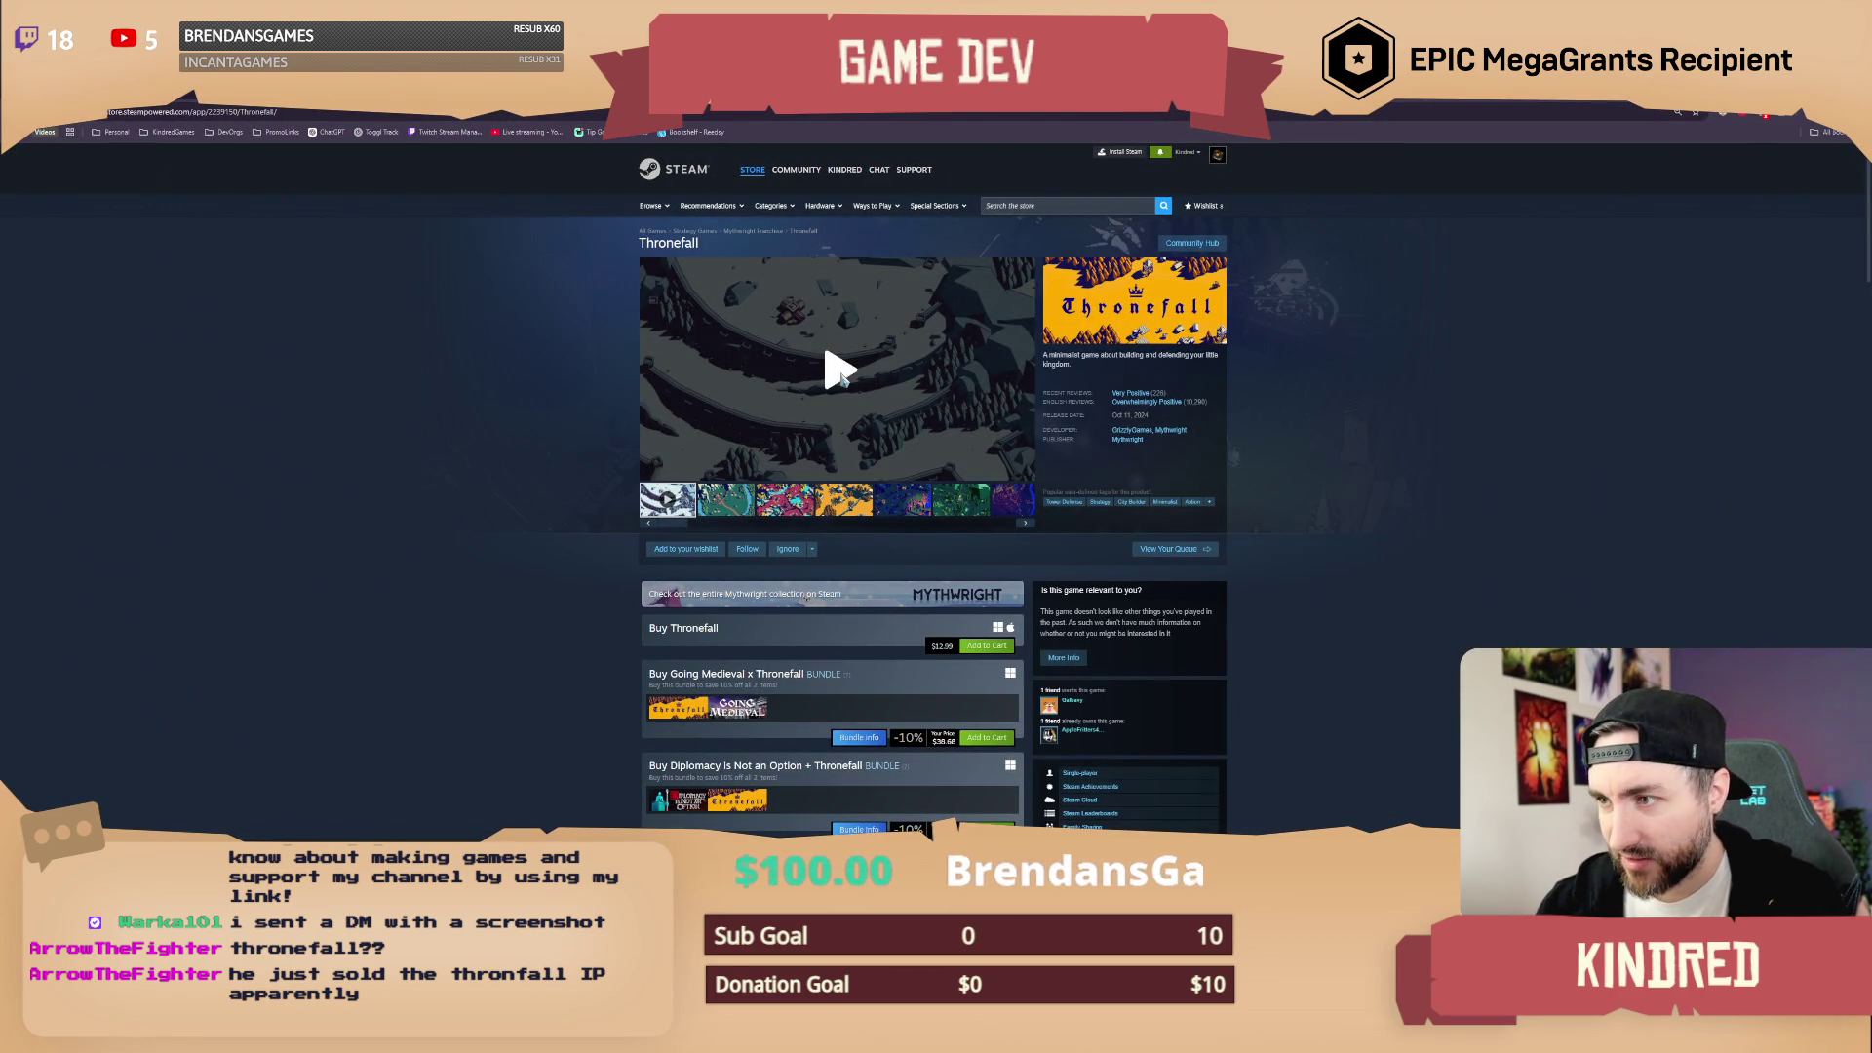
Step: Start the Thronefall trailer, pause it, and put the video player in full screen
{"action": "mouse_move", "coordinate": [1191, 412]}
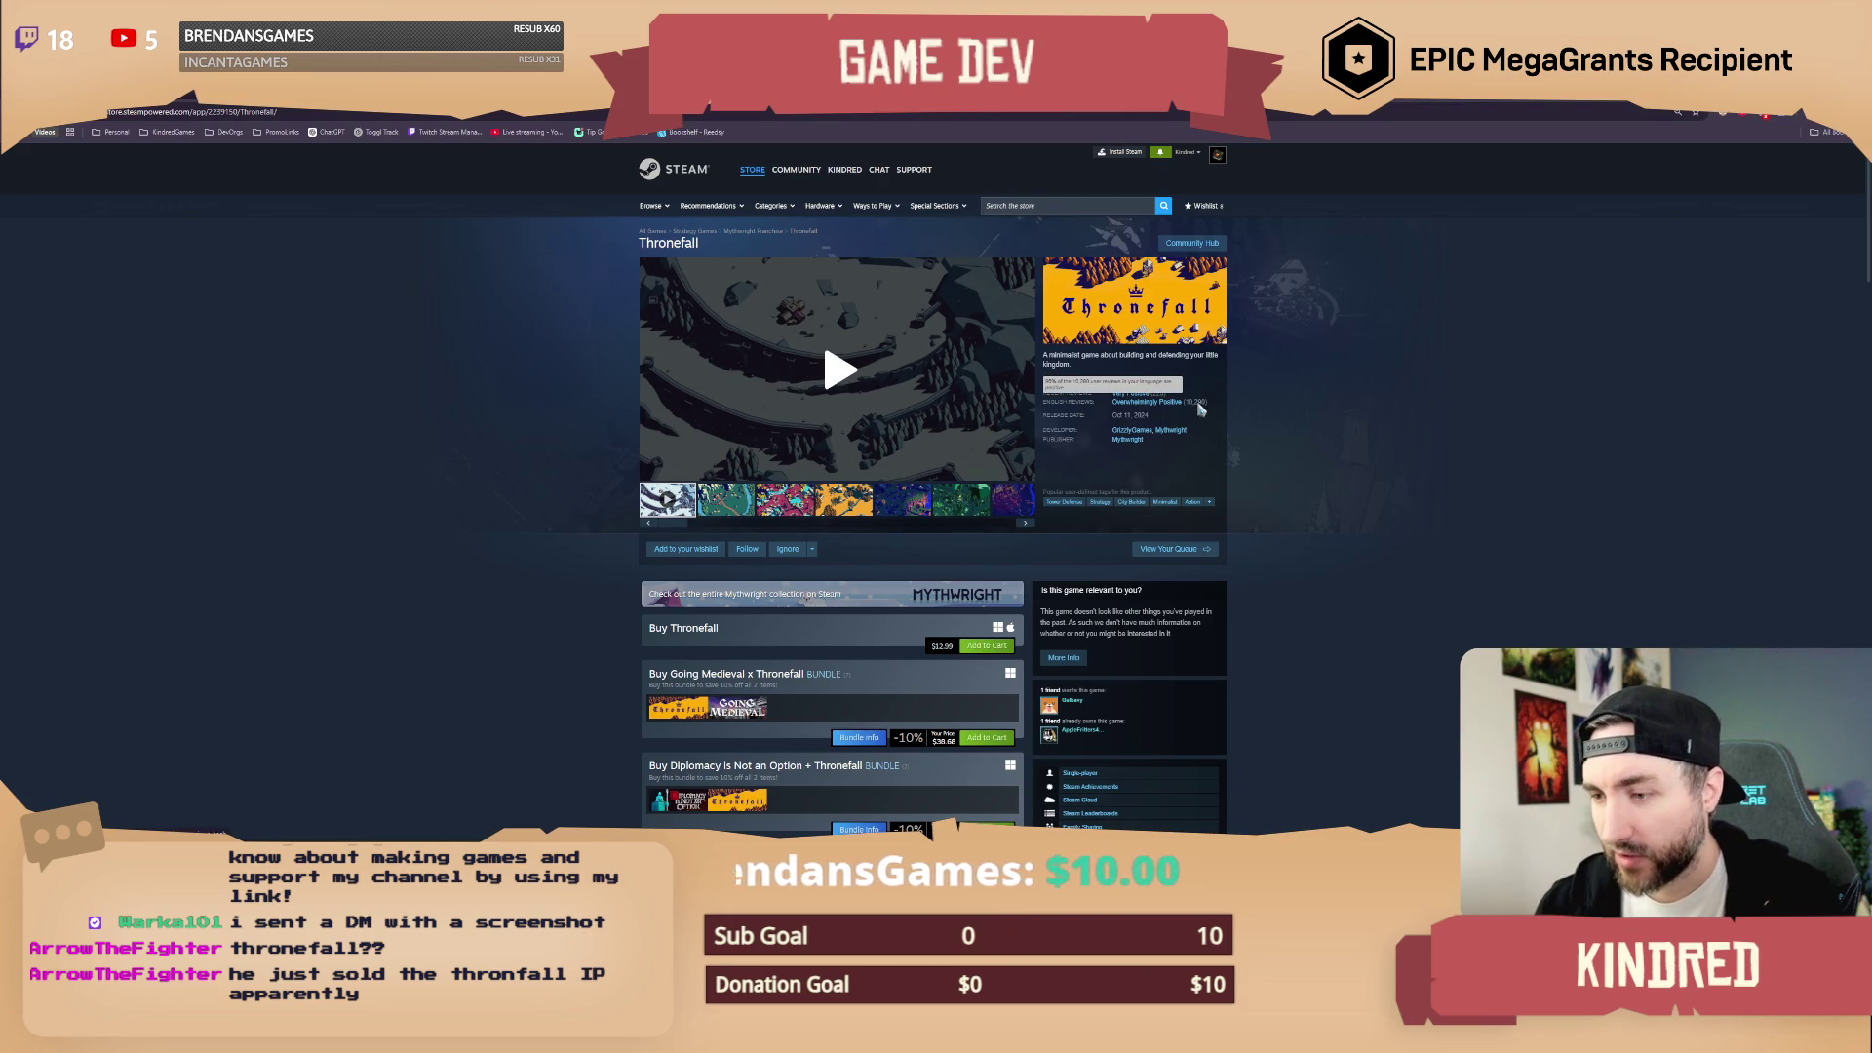
{"action": "left_click", "coordinate": [836, 375]}
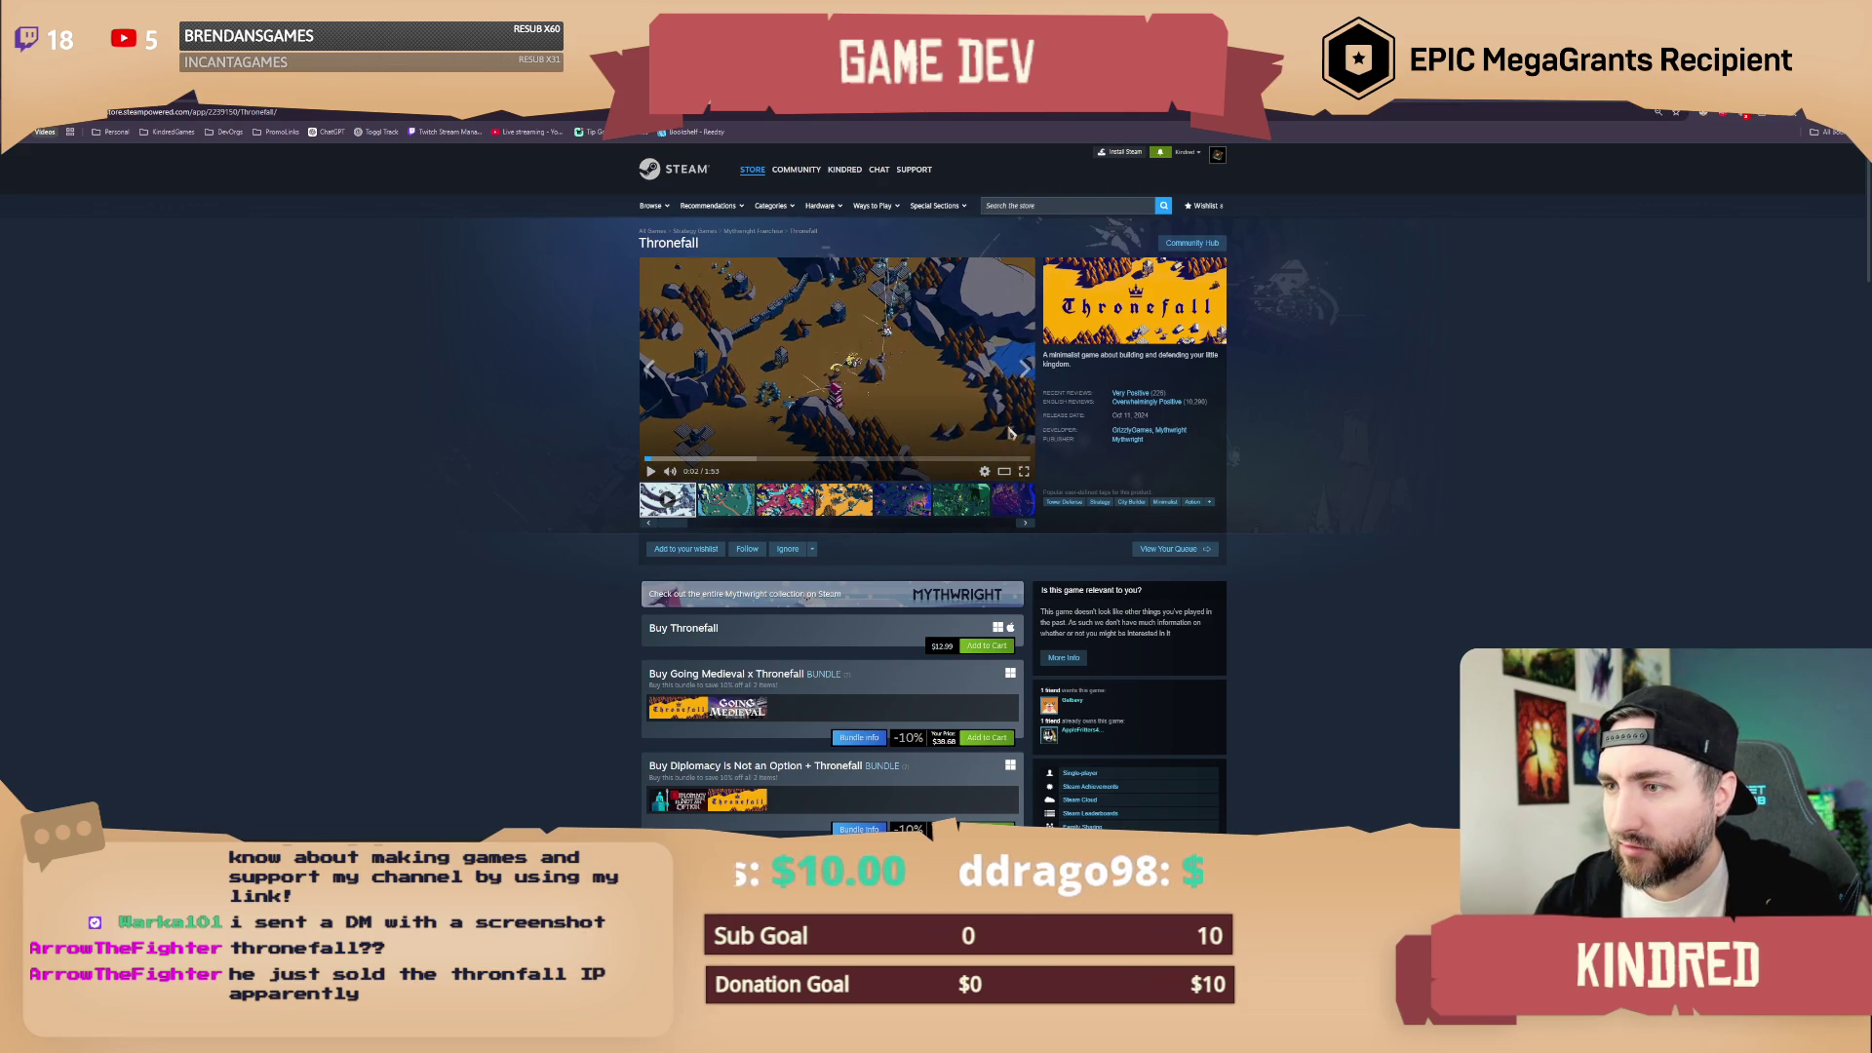
{"action": "key", "text": "space"}
{"action": "left_click", "coordinate": [1025, 471]}
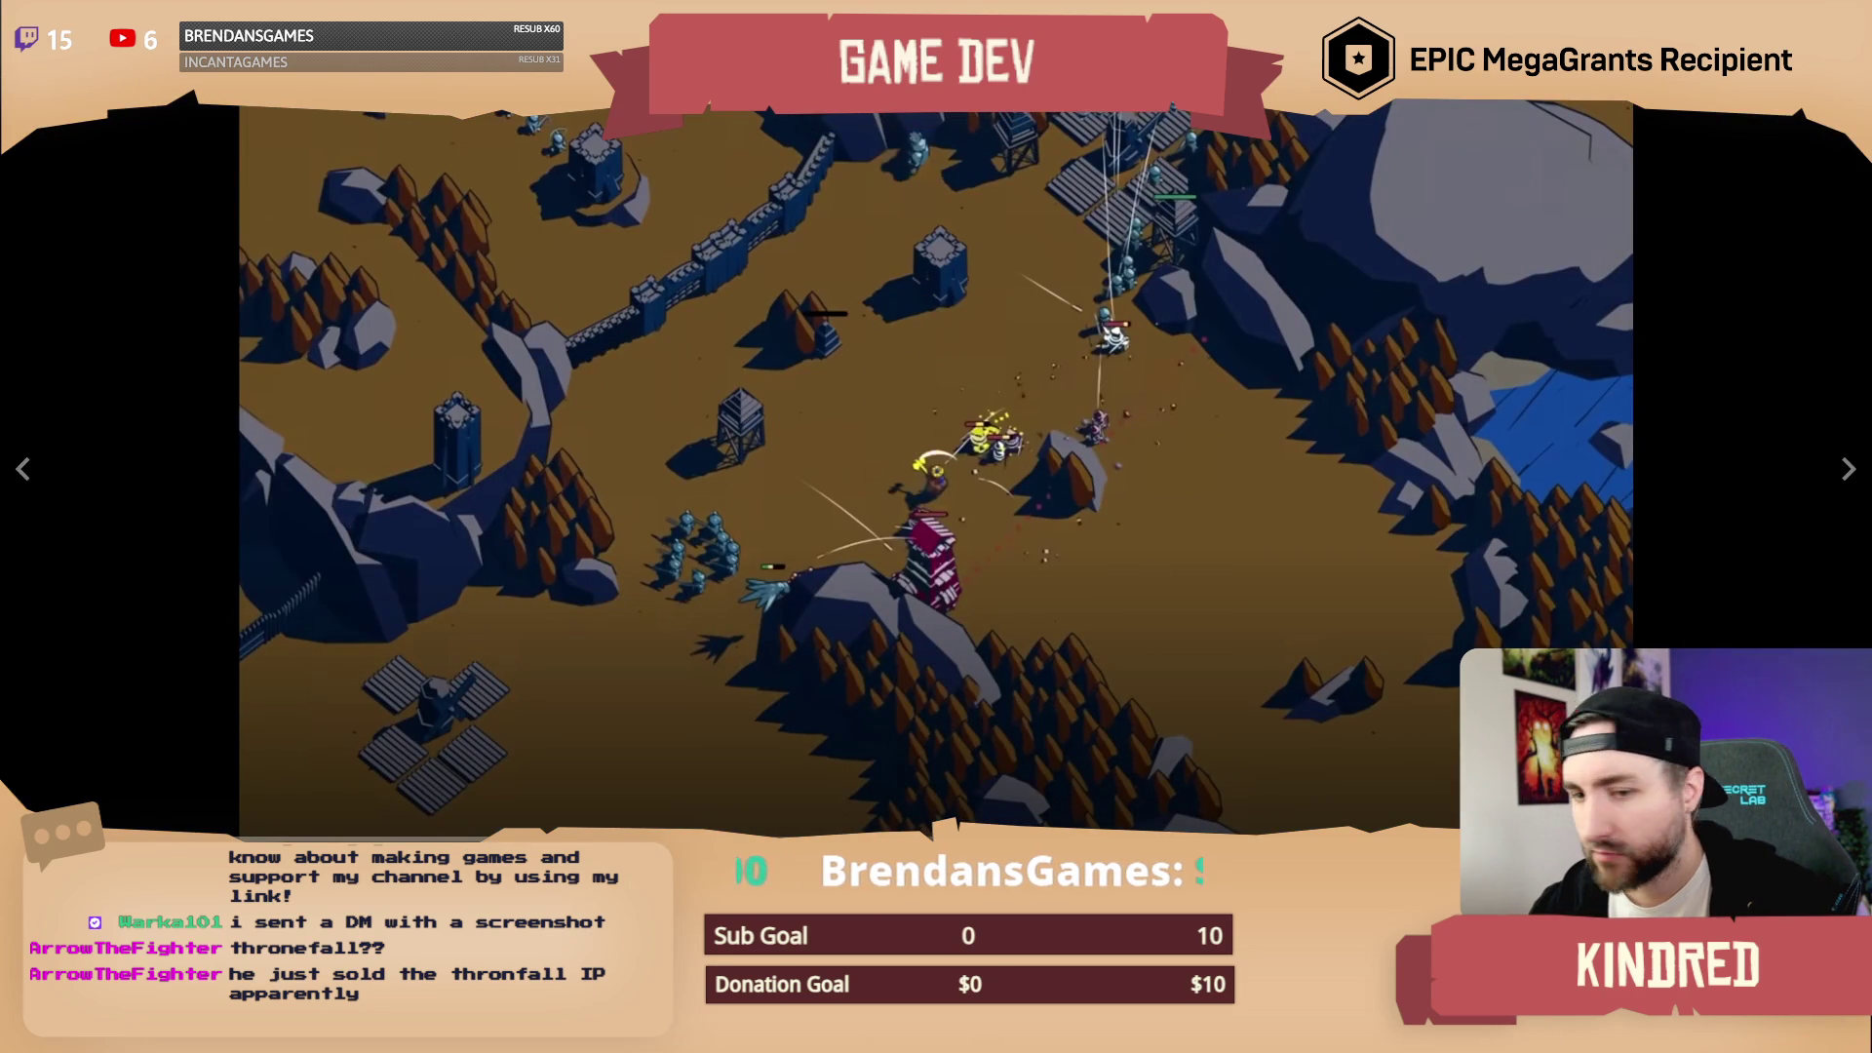
Step: Resume the full-screen Thronefall trailer, then exit full screen back to the store page
{"action": "left_click", "coordinate": [927, 443]}
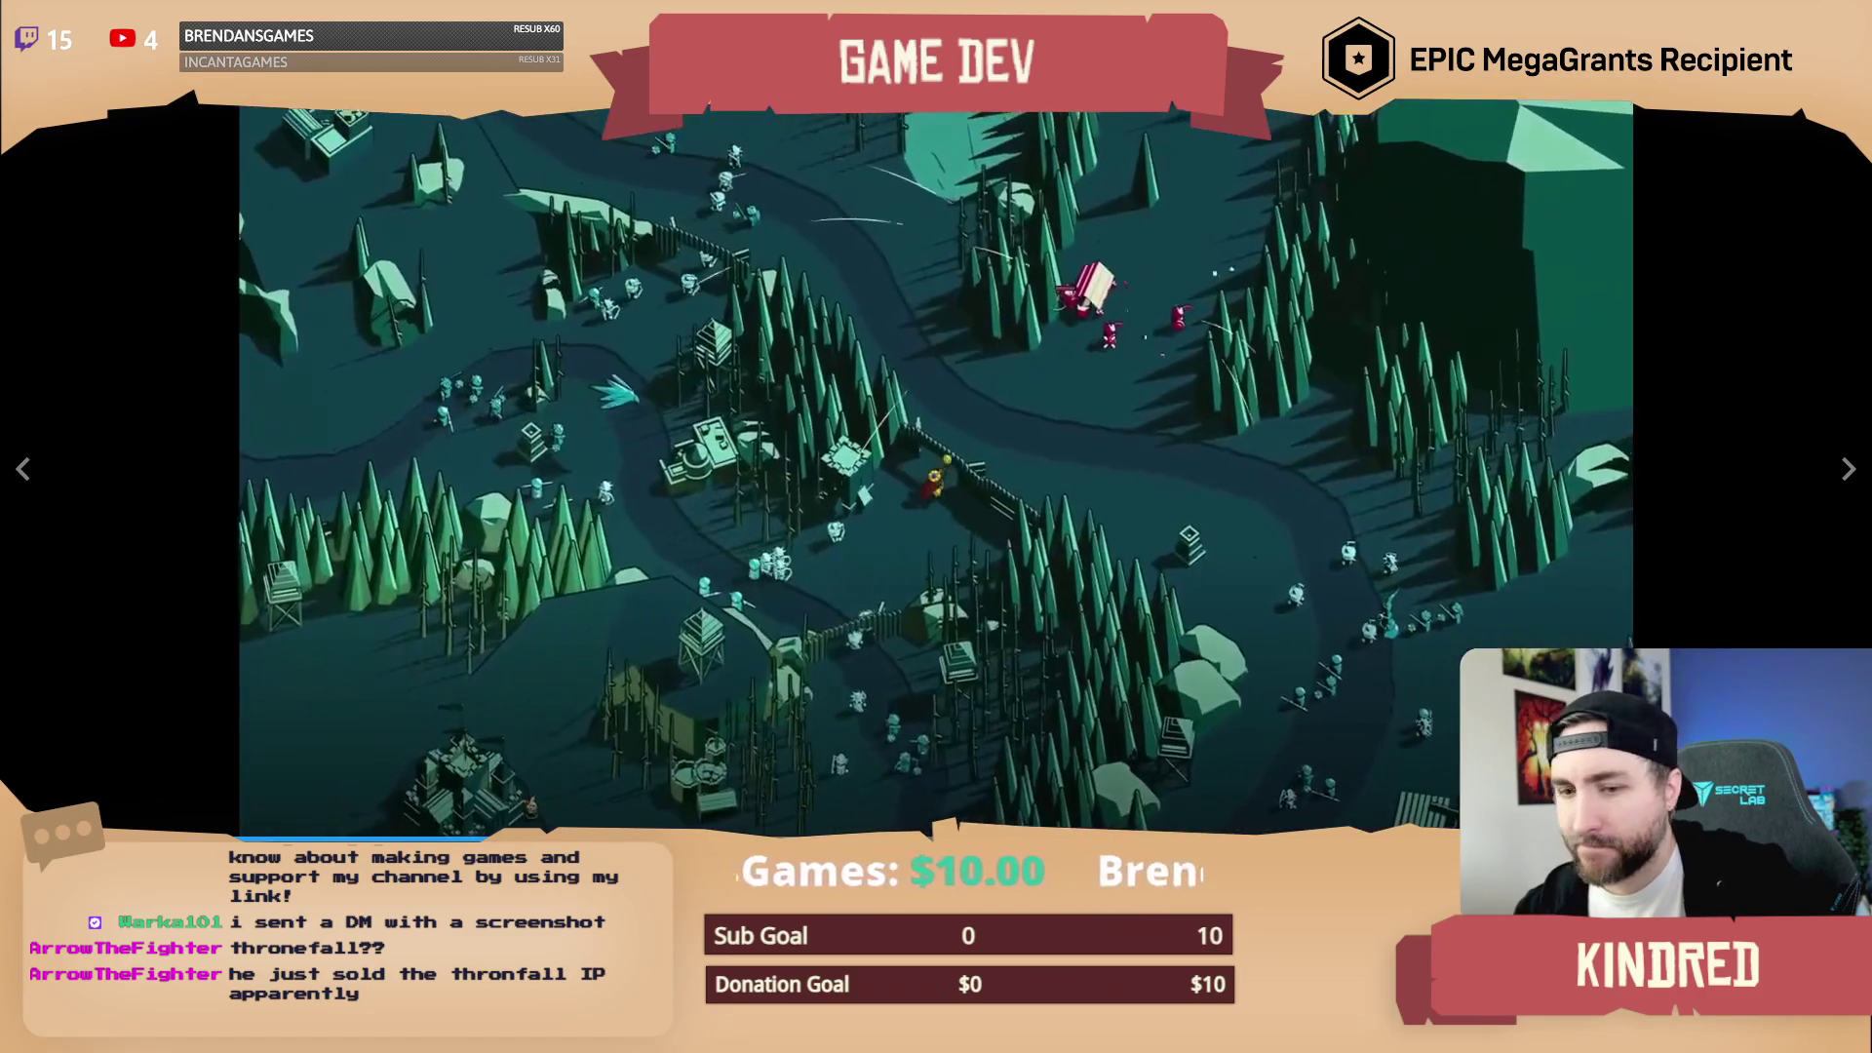
{"action": "key", "text": "Escape"}
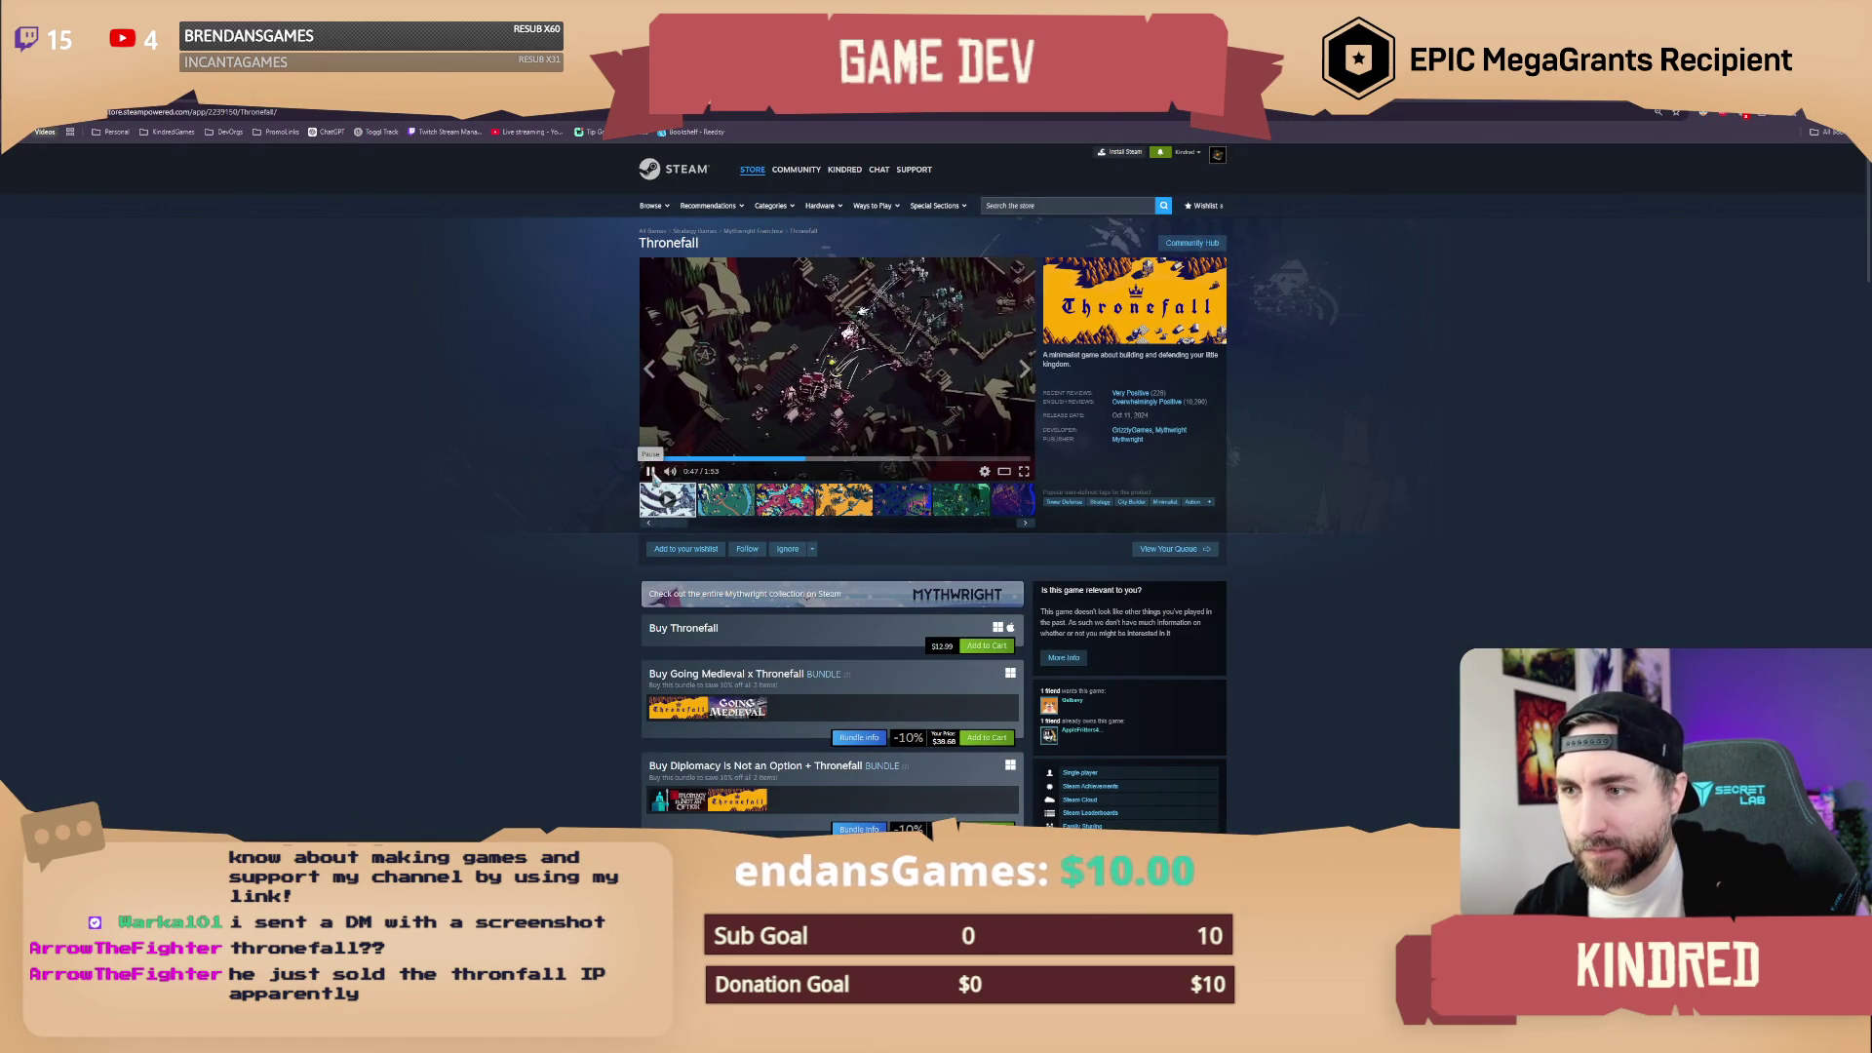
Step: Pause the embedded trailer at 0:47 and scroll down to the System Requirements
{"action": "left_click", "coordinate": [652, 471]}
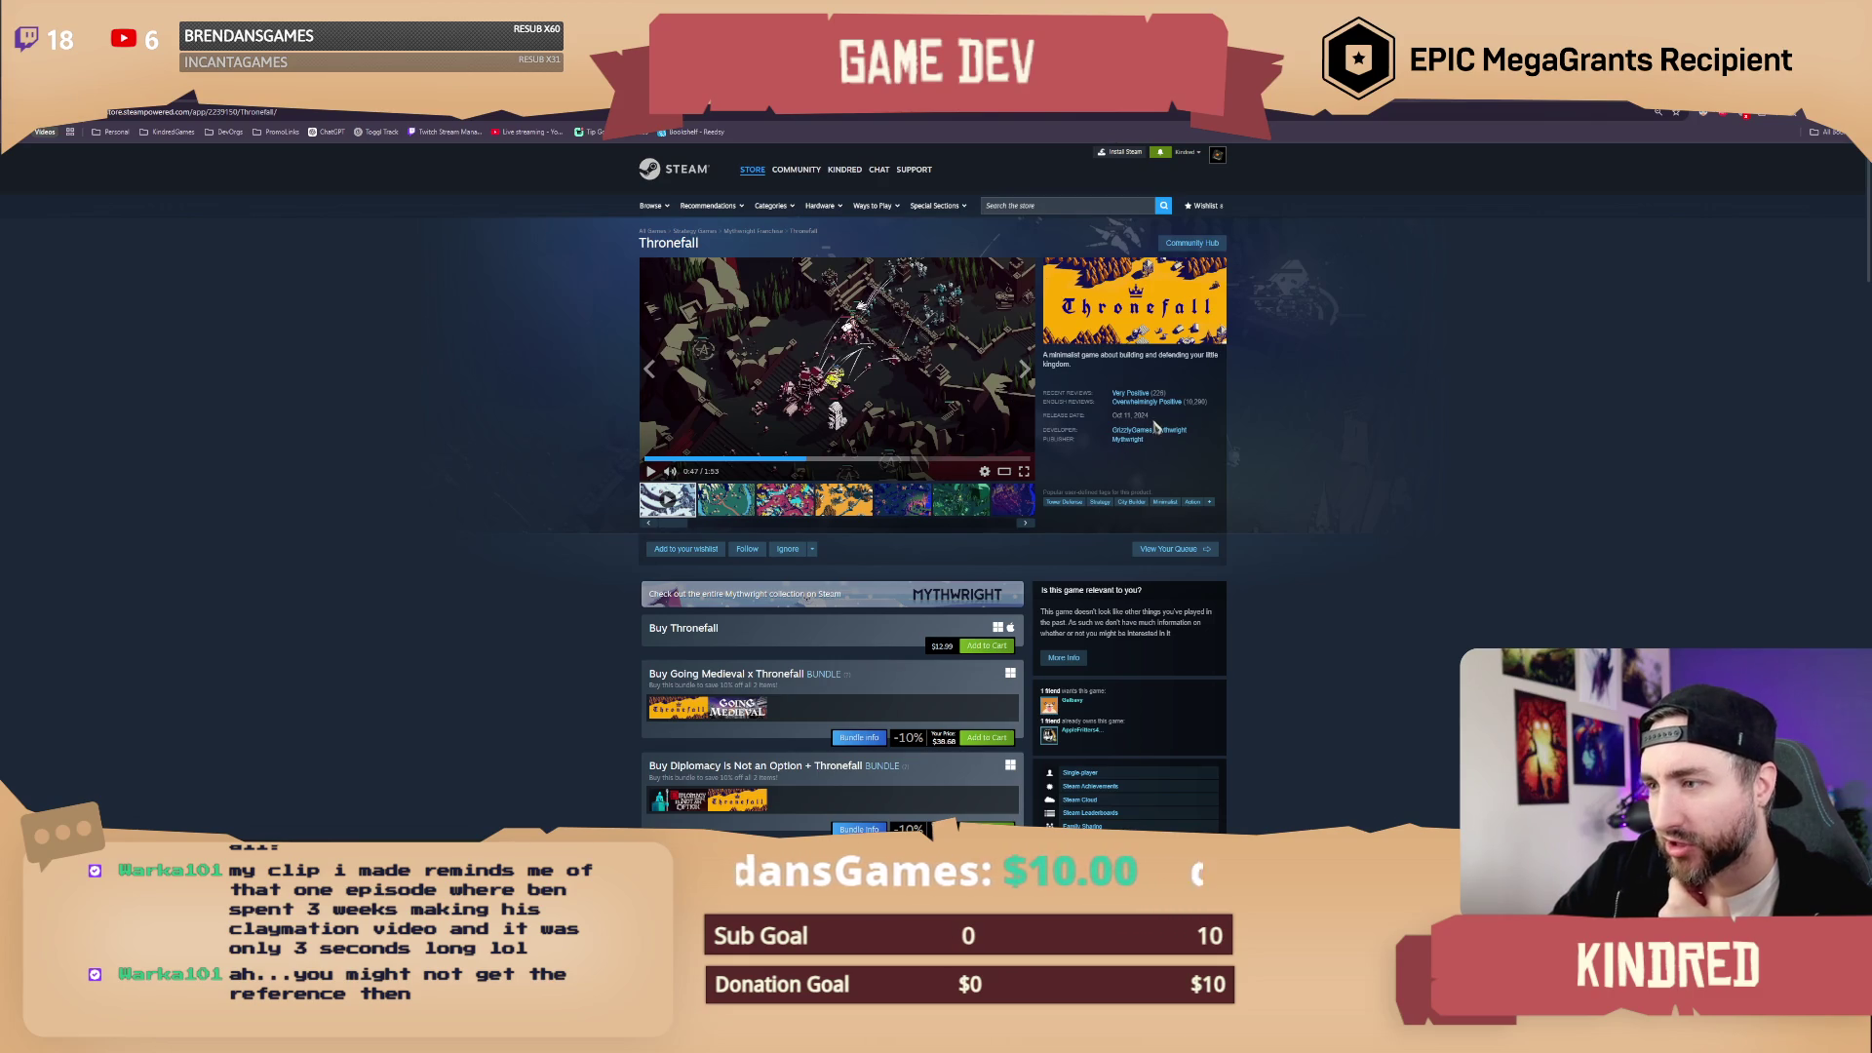
{"action": "mouse_move", "coordinate": [1185, 408]}
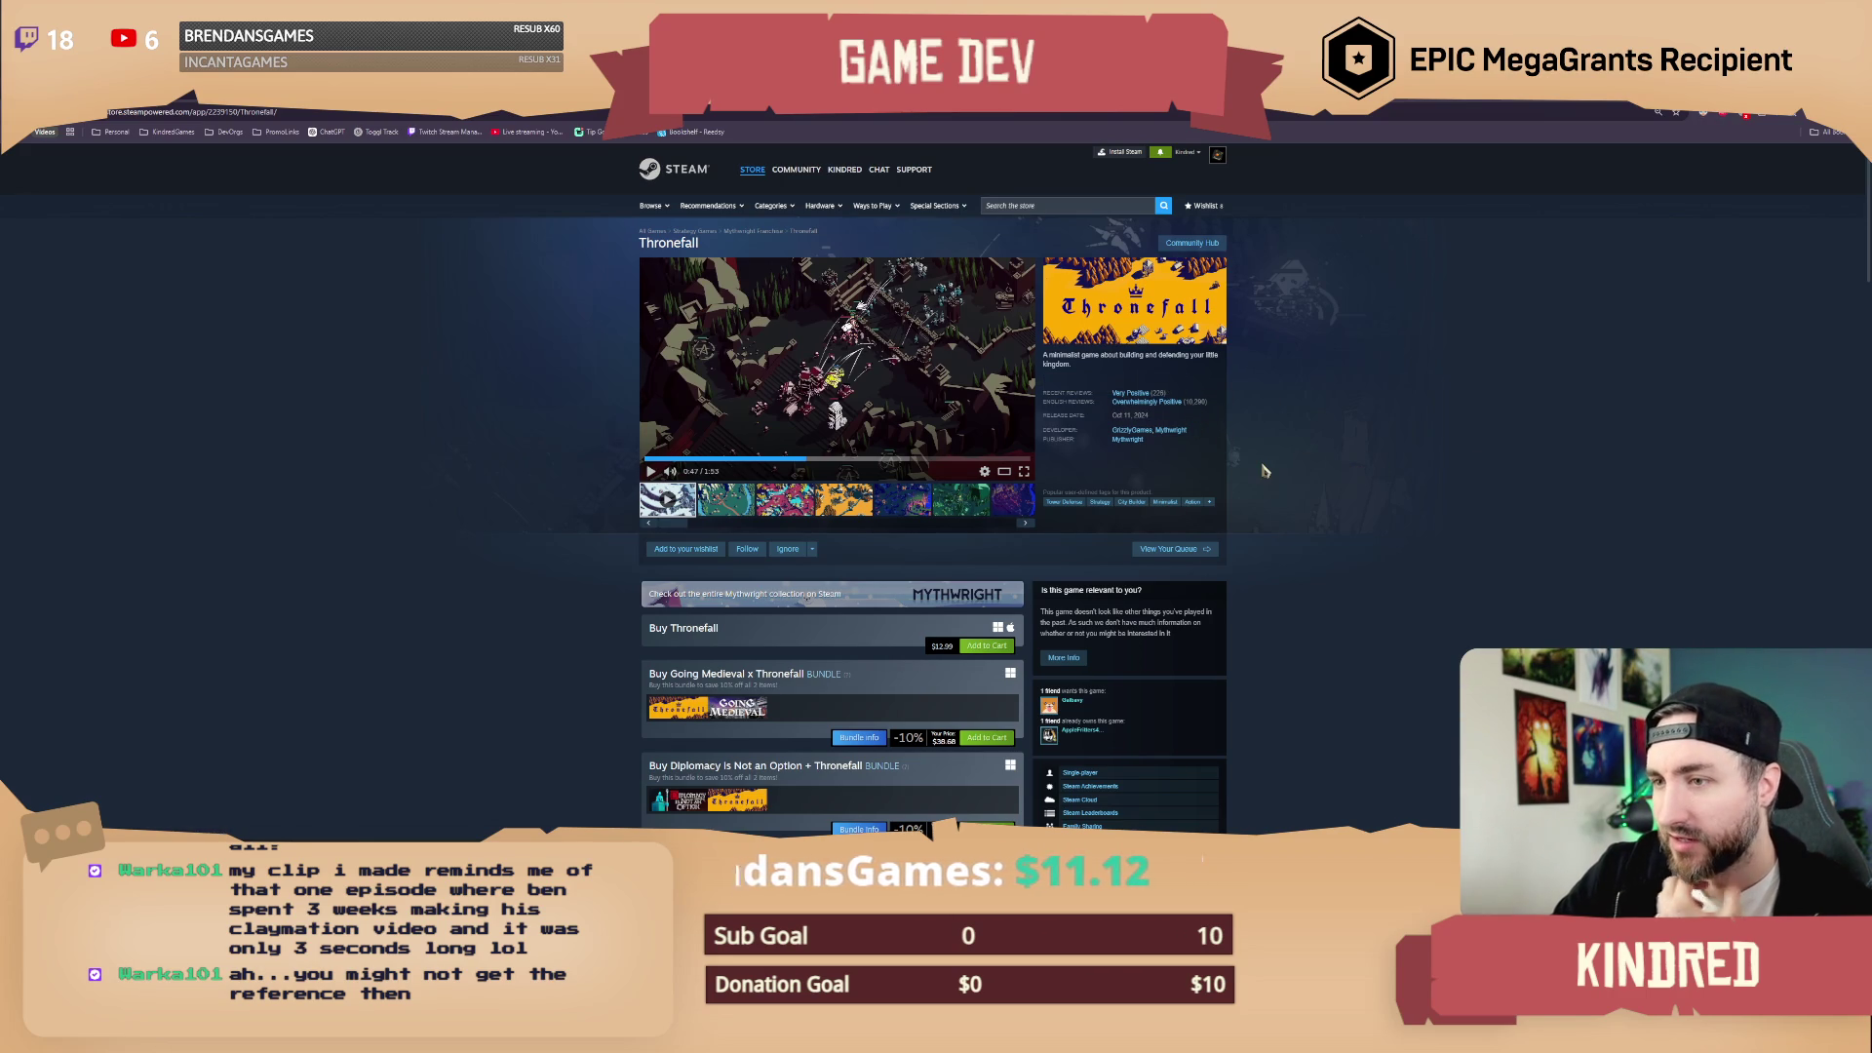
{"action": "scroll", "coordinate": [1263, 478], "scroll_direction": "down", "scroll_amount": 4}
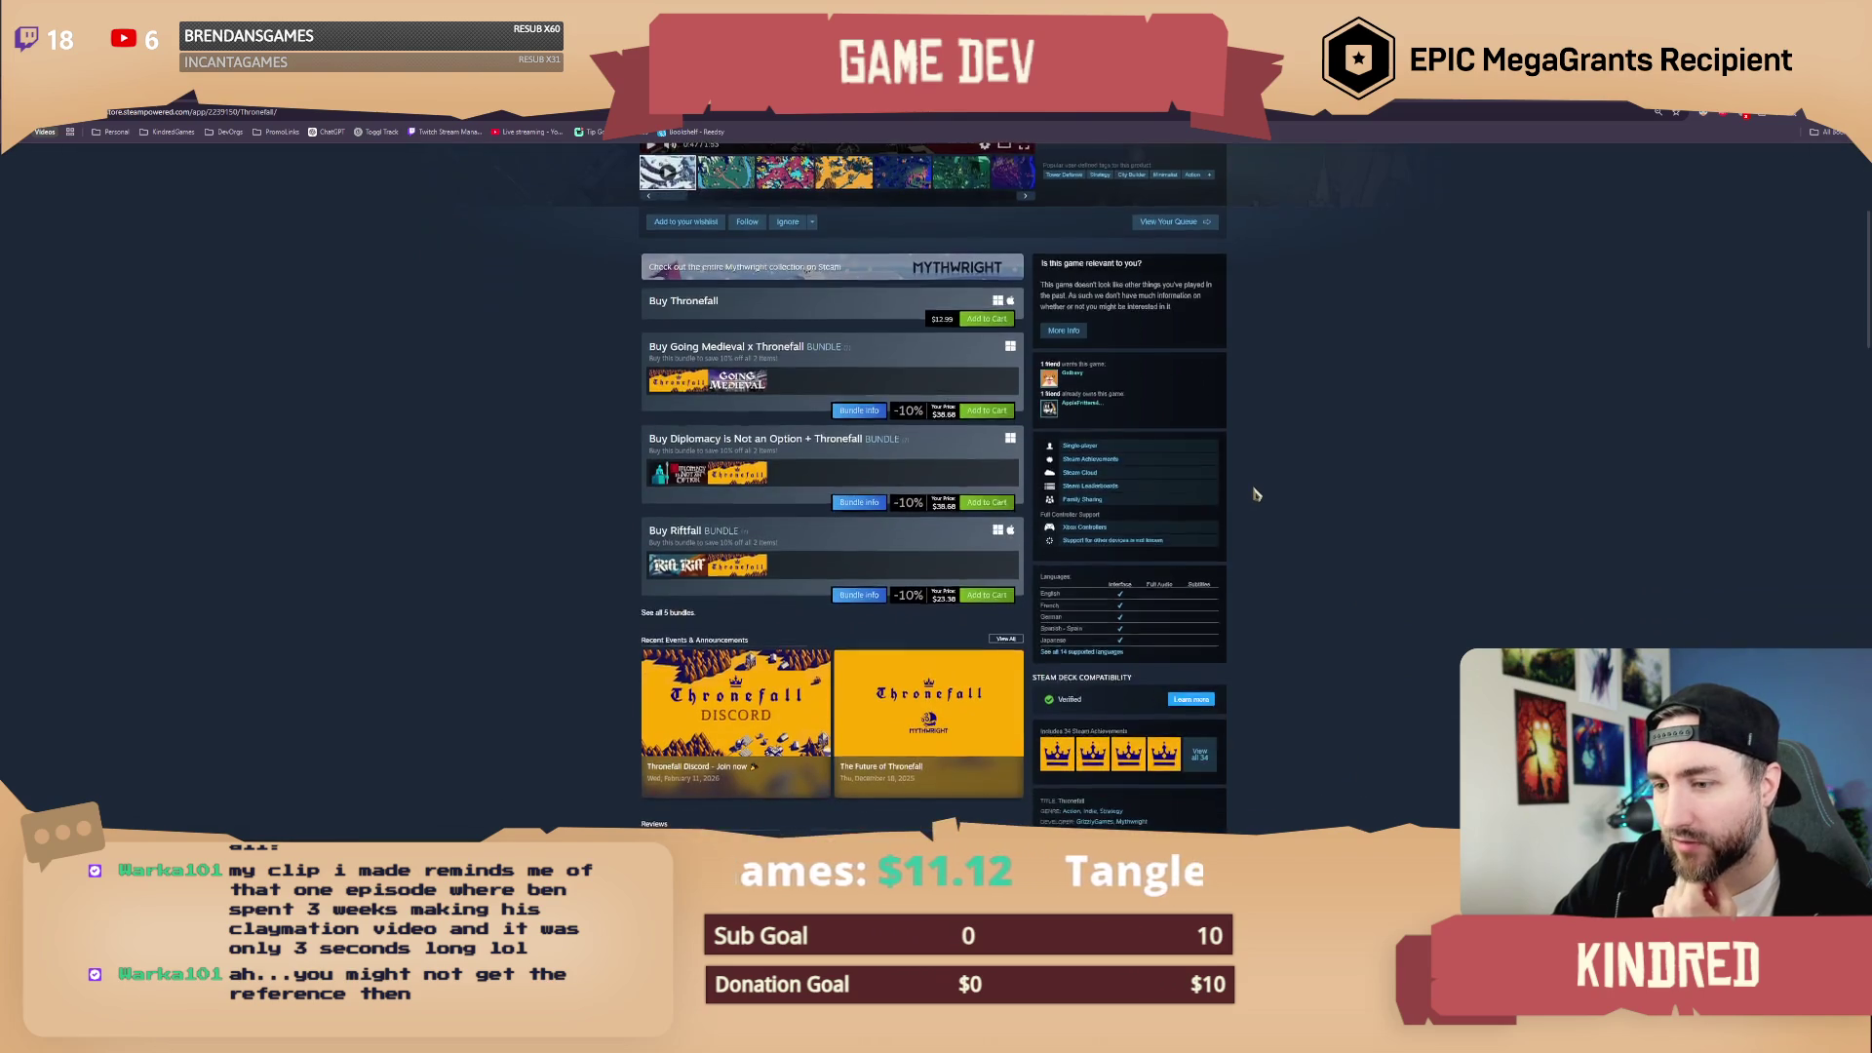
{"action": "scroll", "coordinate": [1256, 495], "scroll_direction": "down", "scroll_amount": 7}
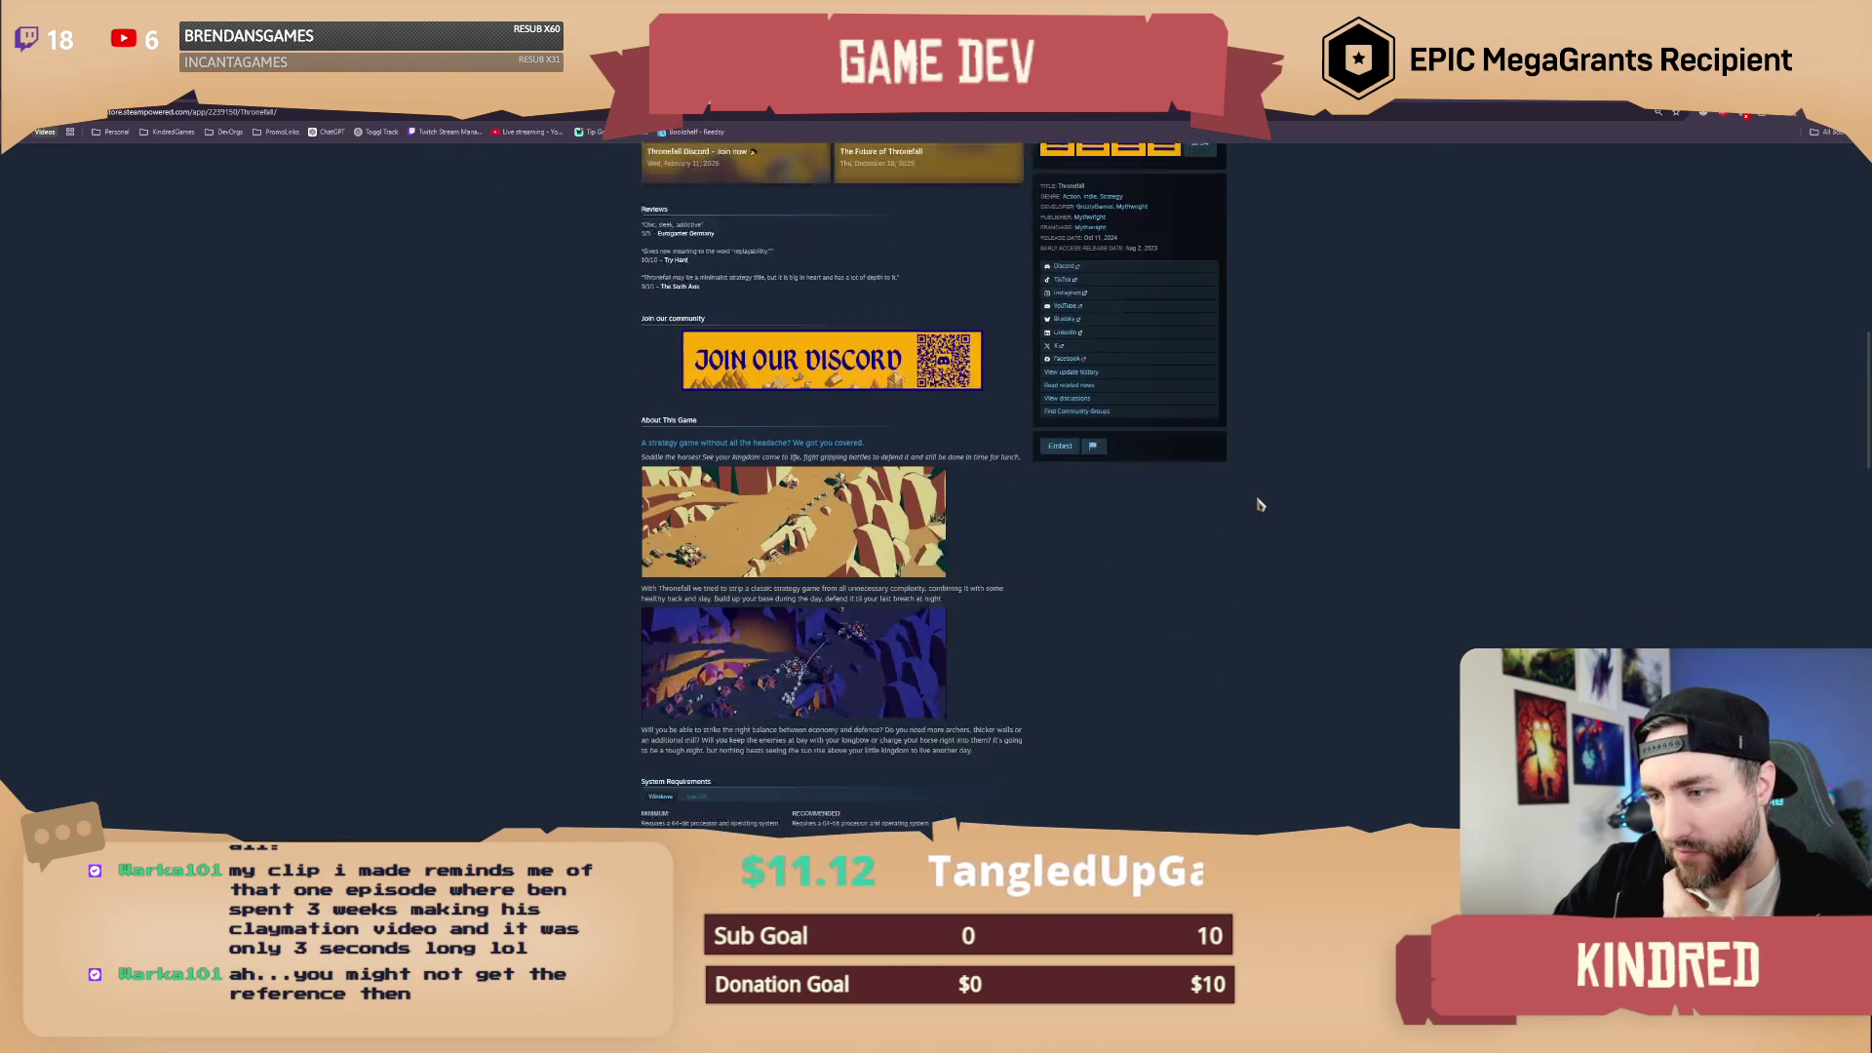
{"action": "scroll", "coordinate": [1260, 504], "scroll_direction": "down", "scroll_amount": 2}
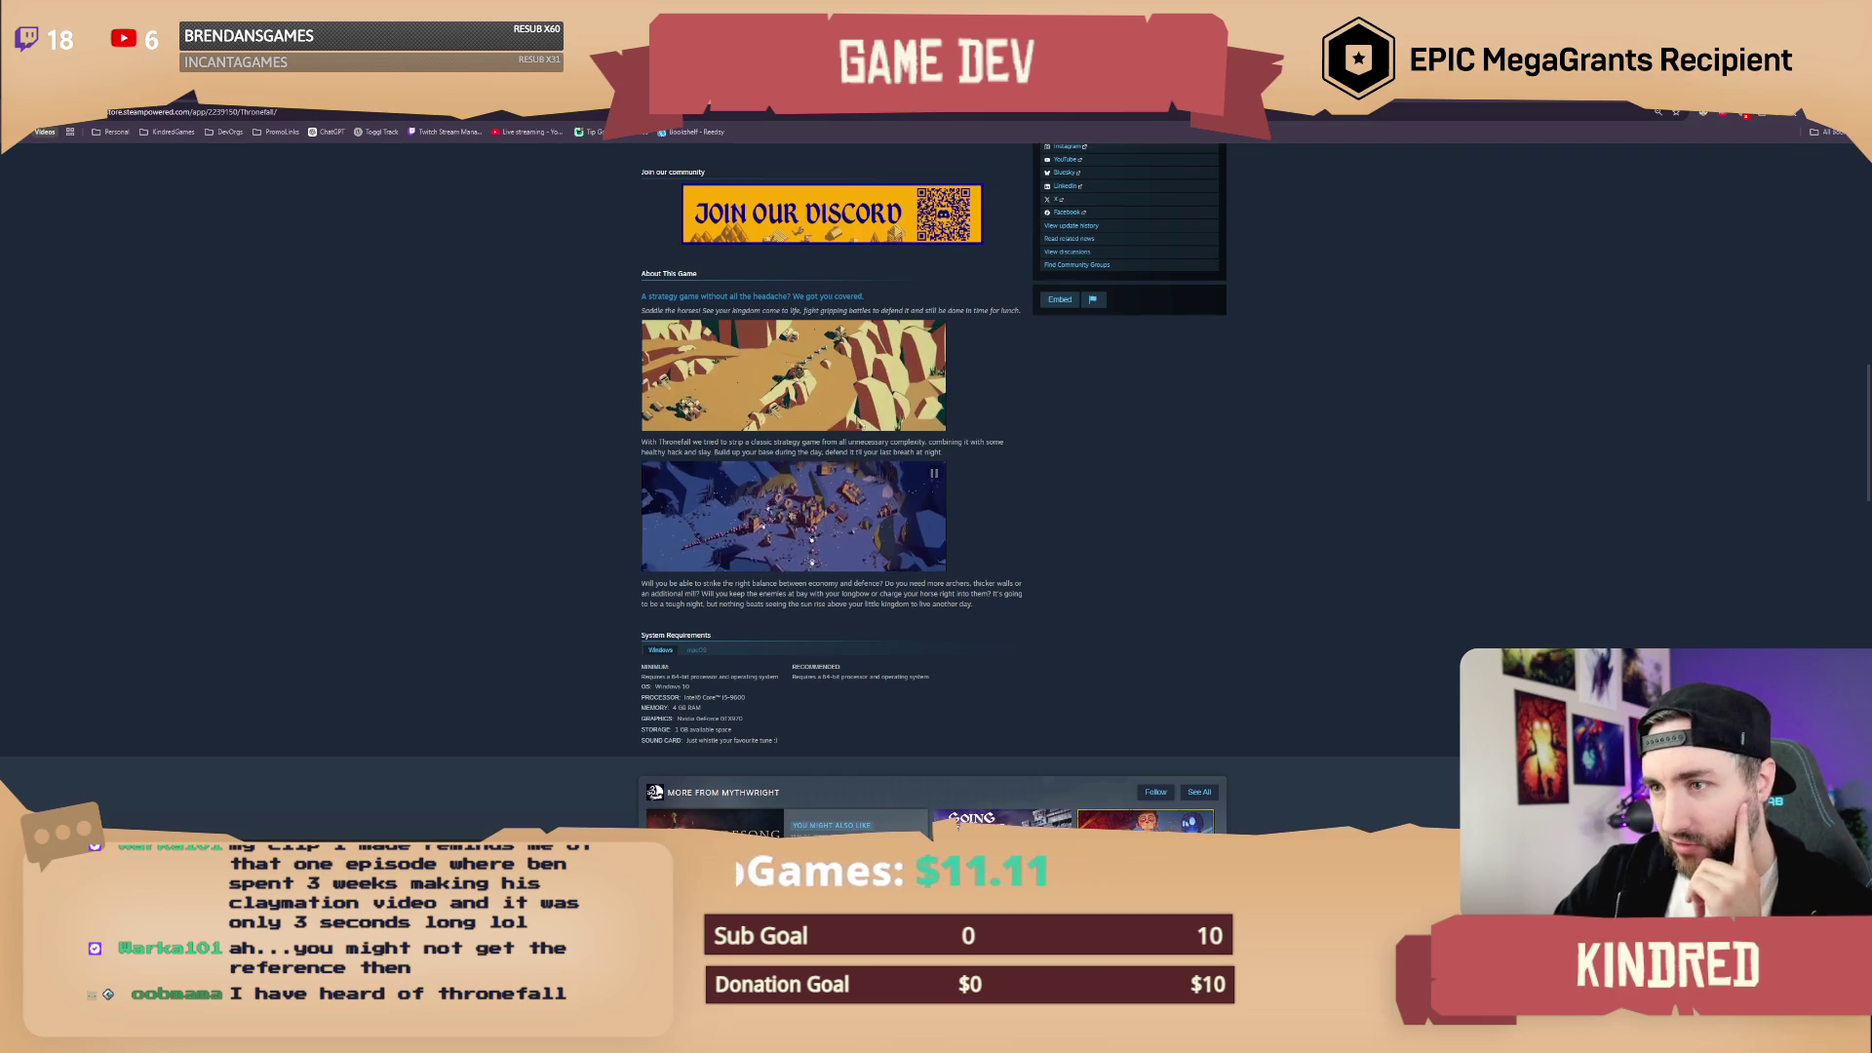
{"action": "scroll", "coordinate": [936, 487], "scroll_direction": "down", "scroll_amount": 1}
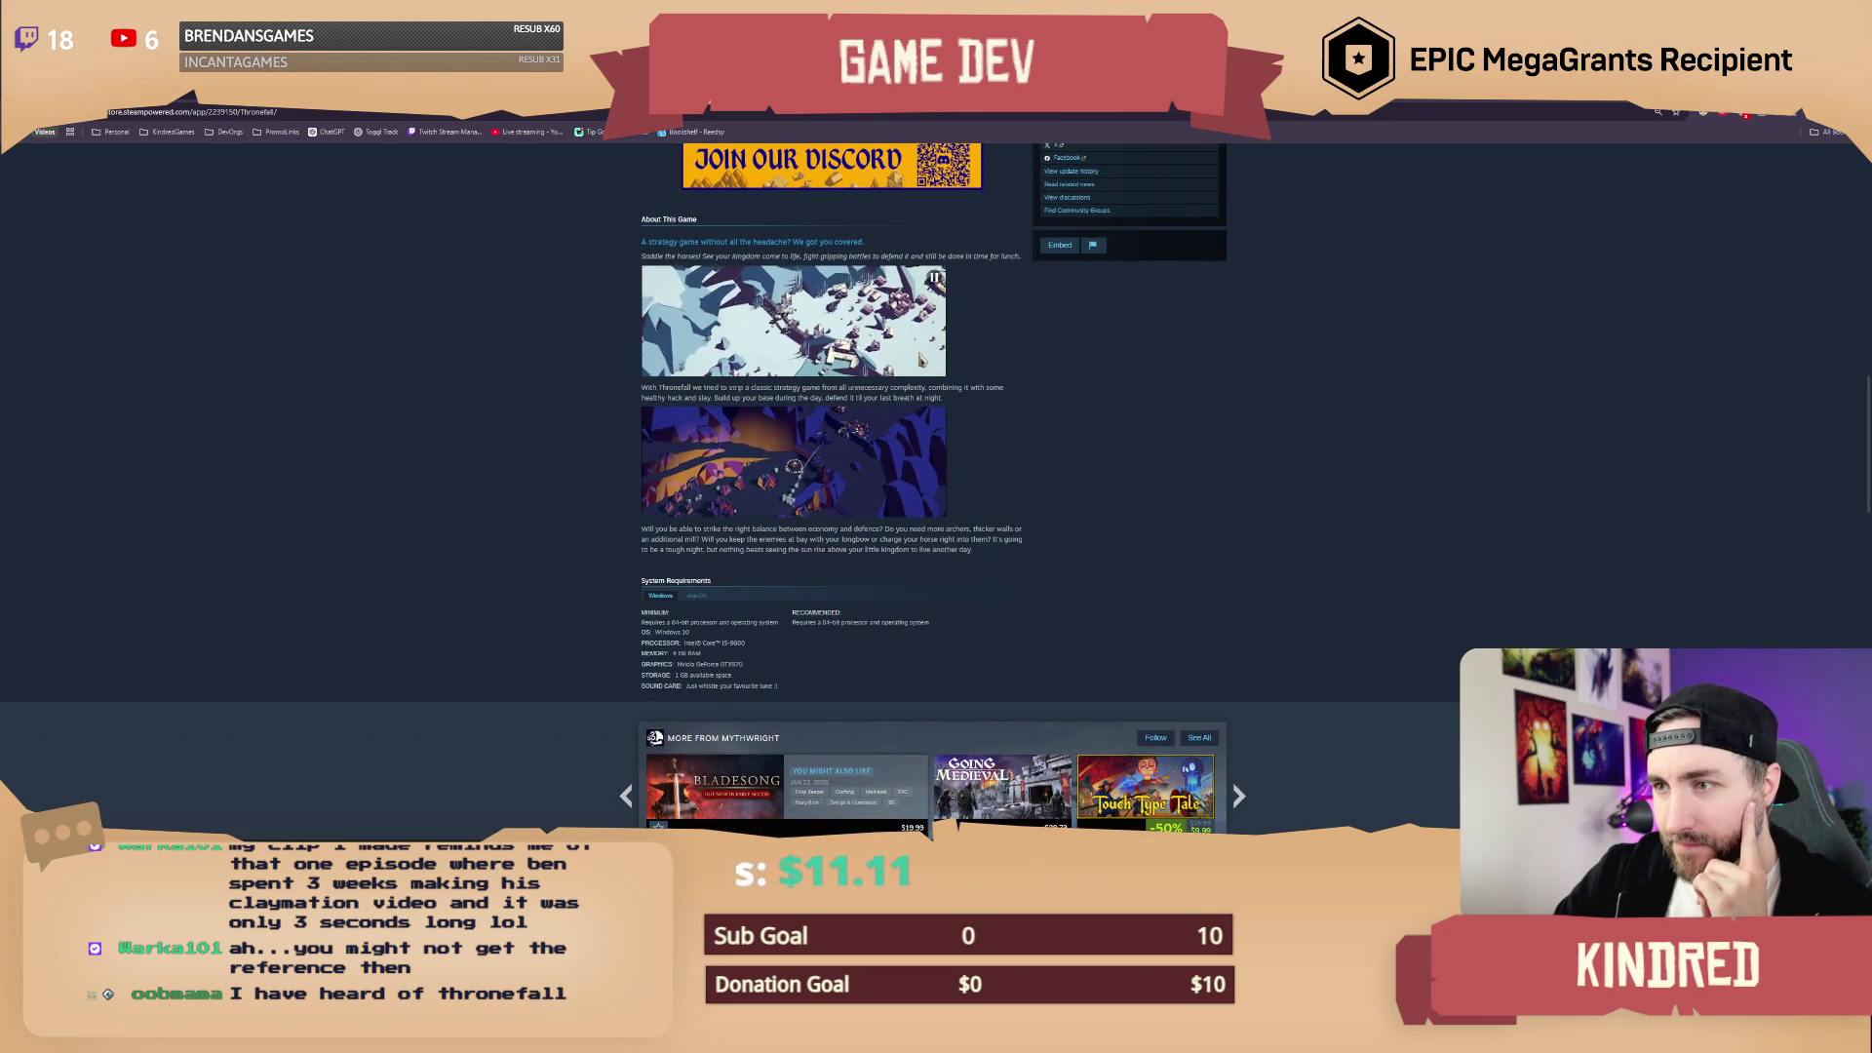
Step: Scroll back up to the trailer and purchase options at the top of the page
{"action": "scroll", "coordinate": [880, 433], "scroll_direction": "up", "scroll_amount": 1}
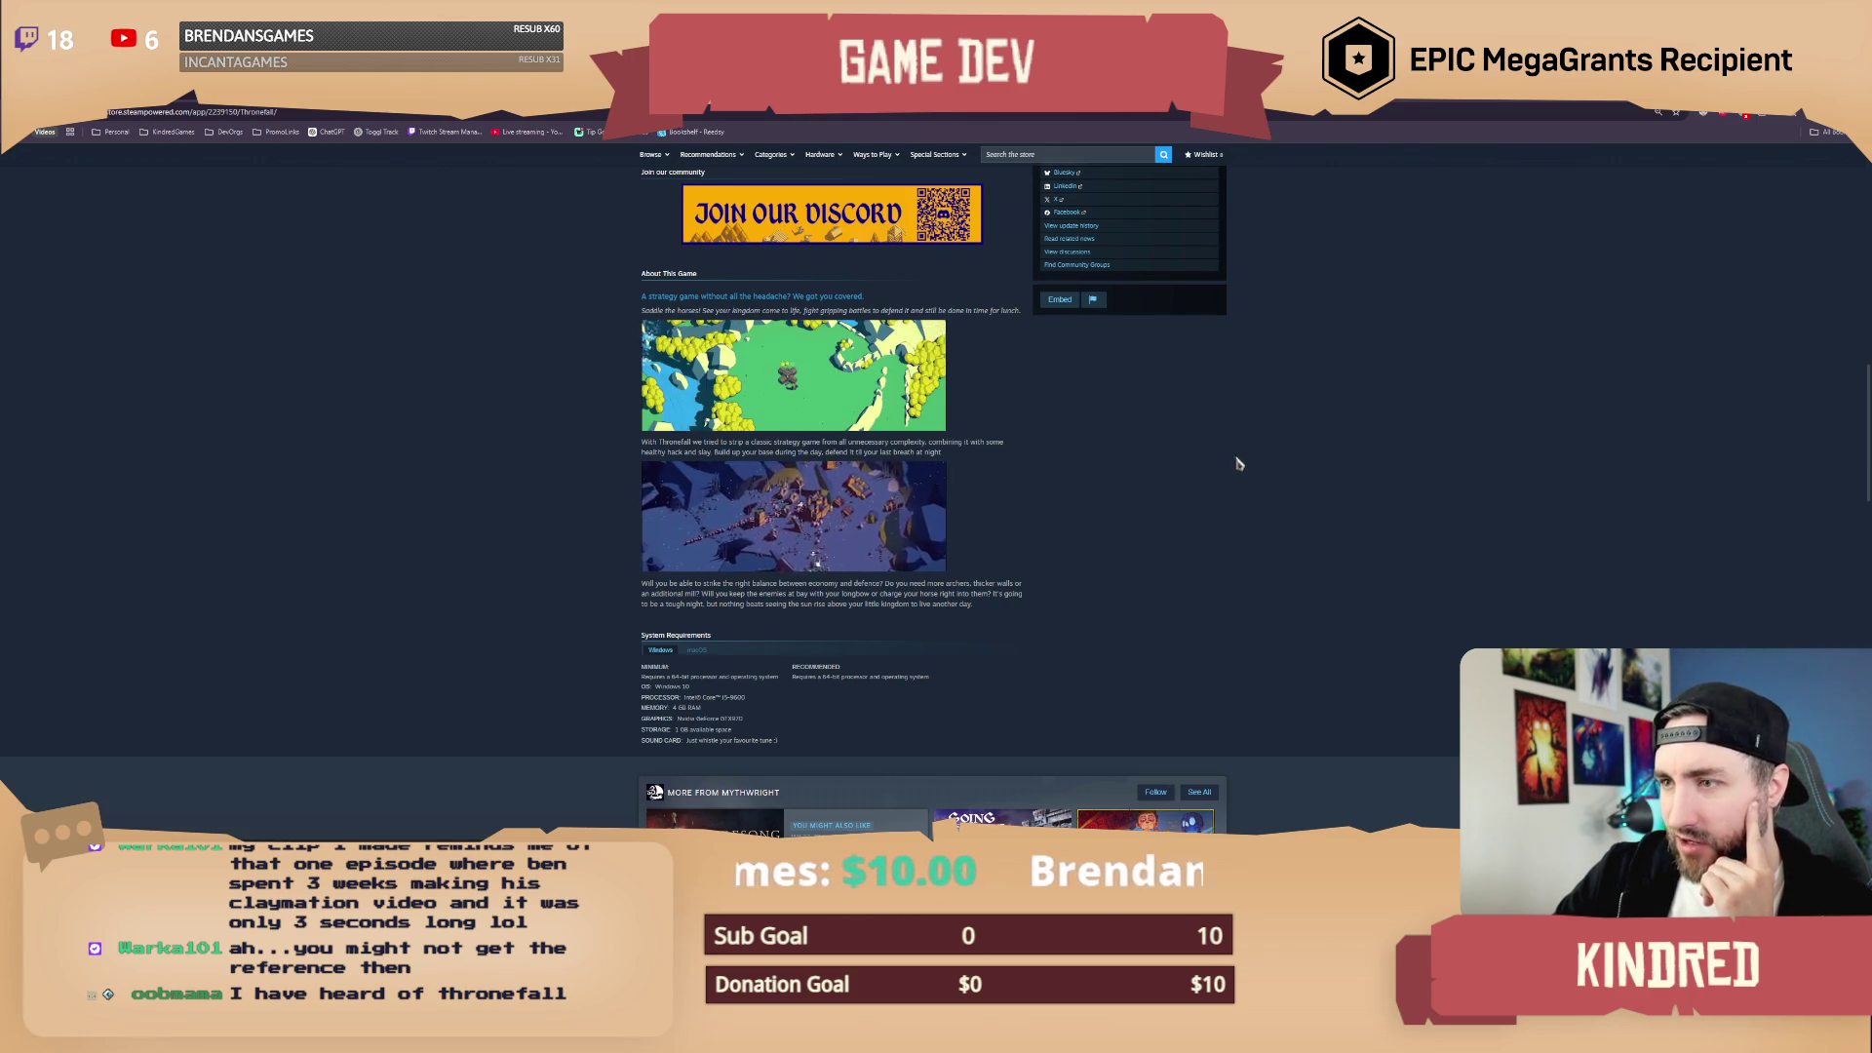
{"action": "scroll", "coordinate": [1342, 429], "scroll_direction": "up", "scroll_amount": 2}
{"action": "scroll", "coordinate": [1346, 425], "scroll_direction": "up", "scroll_amount": 15}
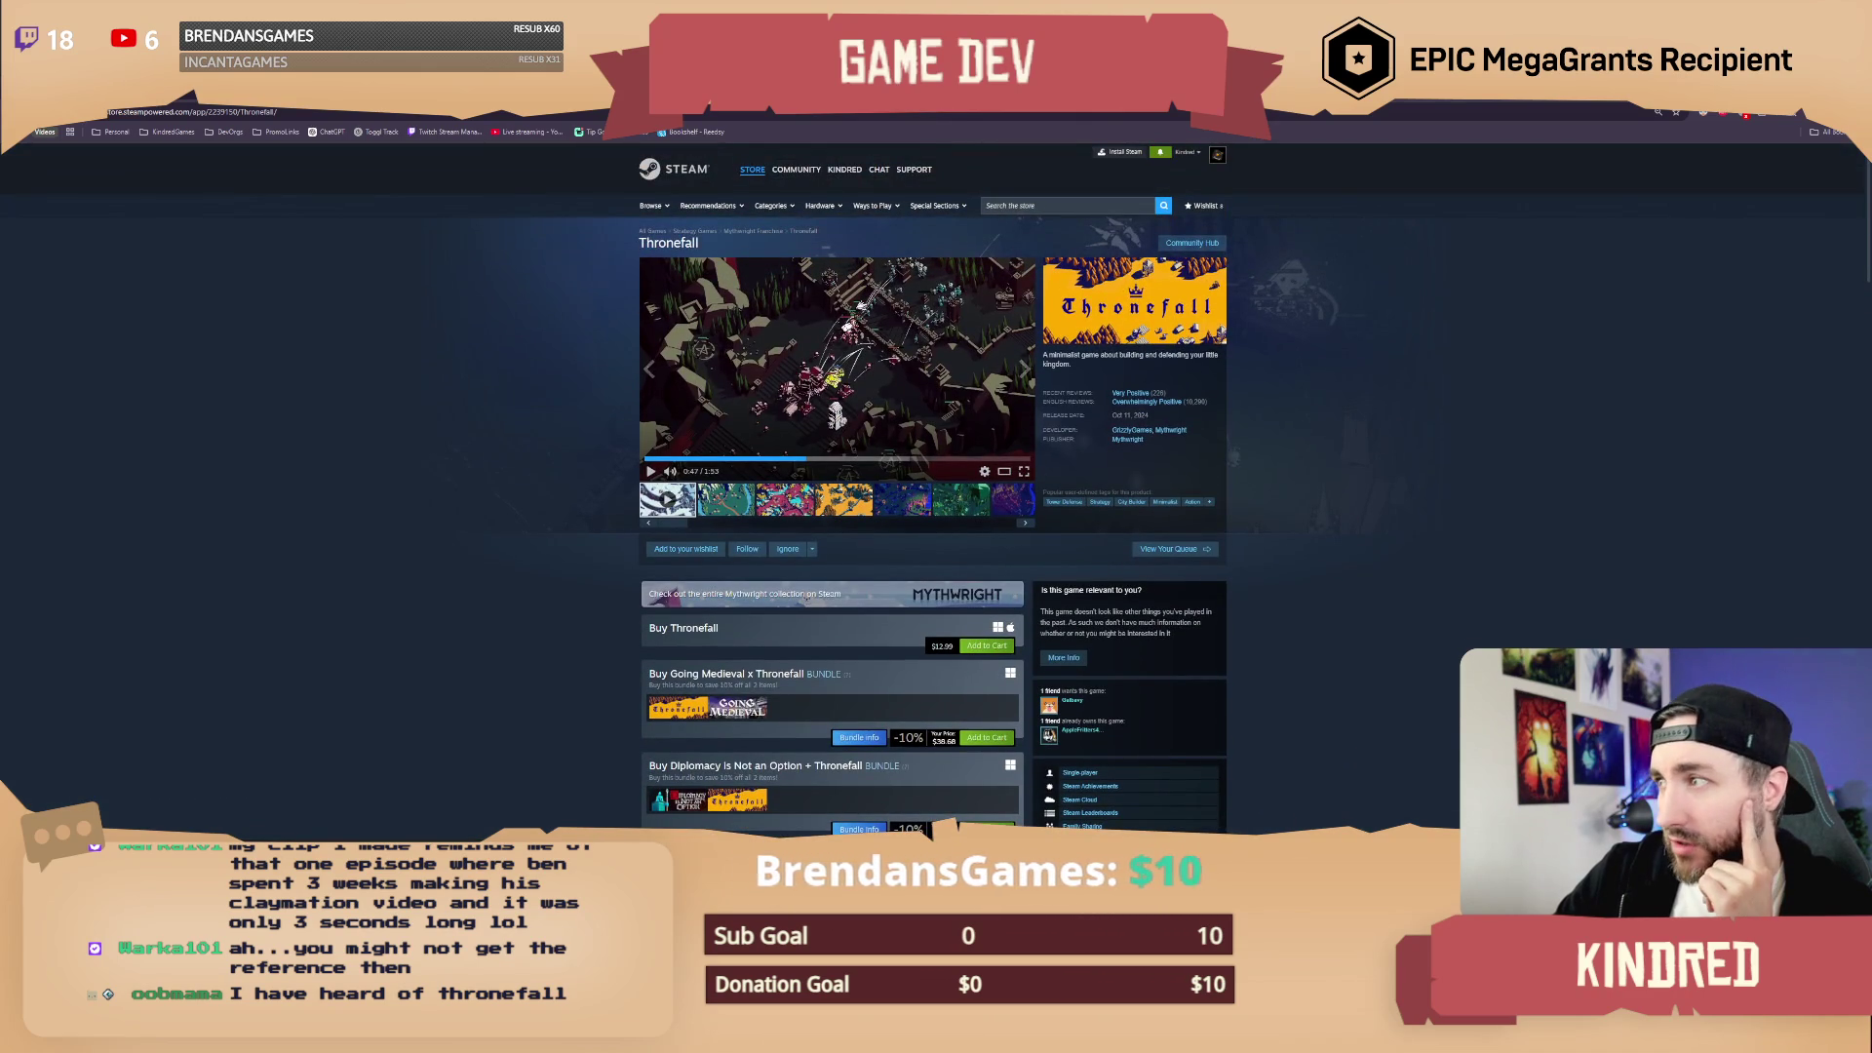
Step: Back in Unreal Editor, pan the Get Date function graph into better view
{"action": "left_click_drag", "start_coordinate": [764, 293], "coordinate": [832, 355]}
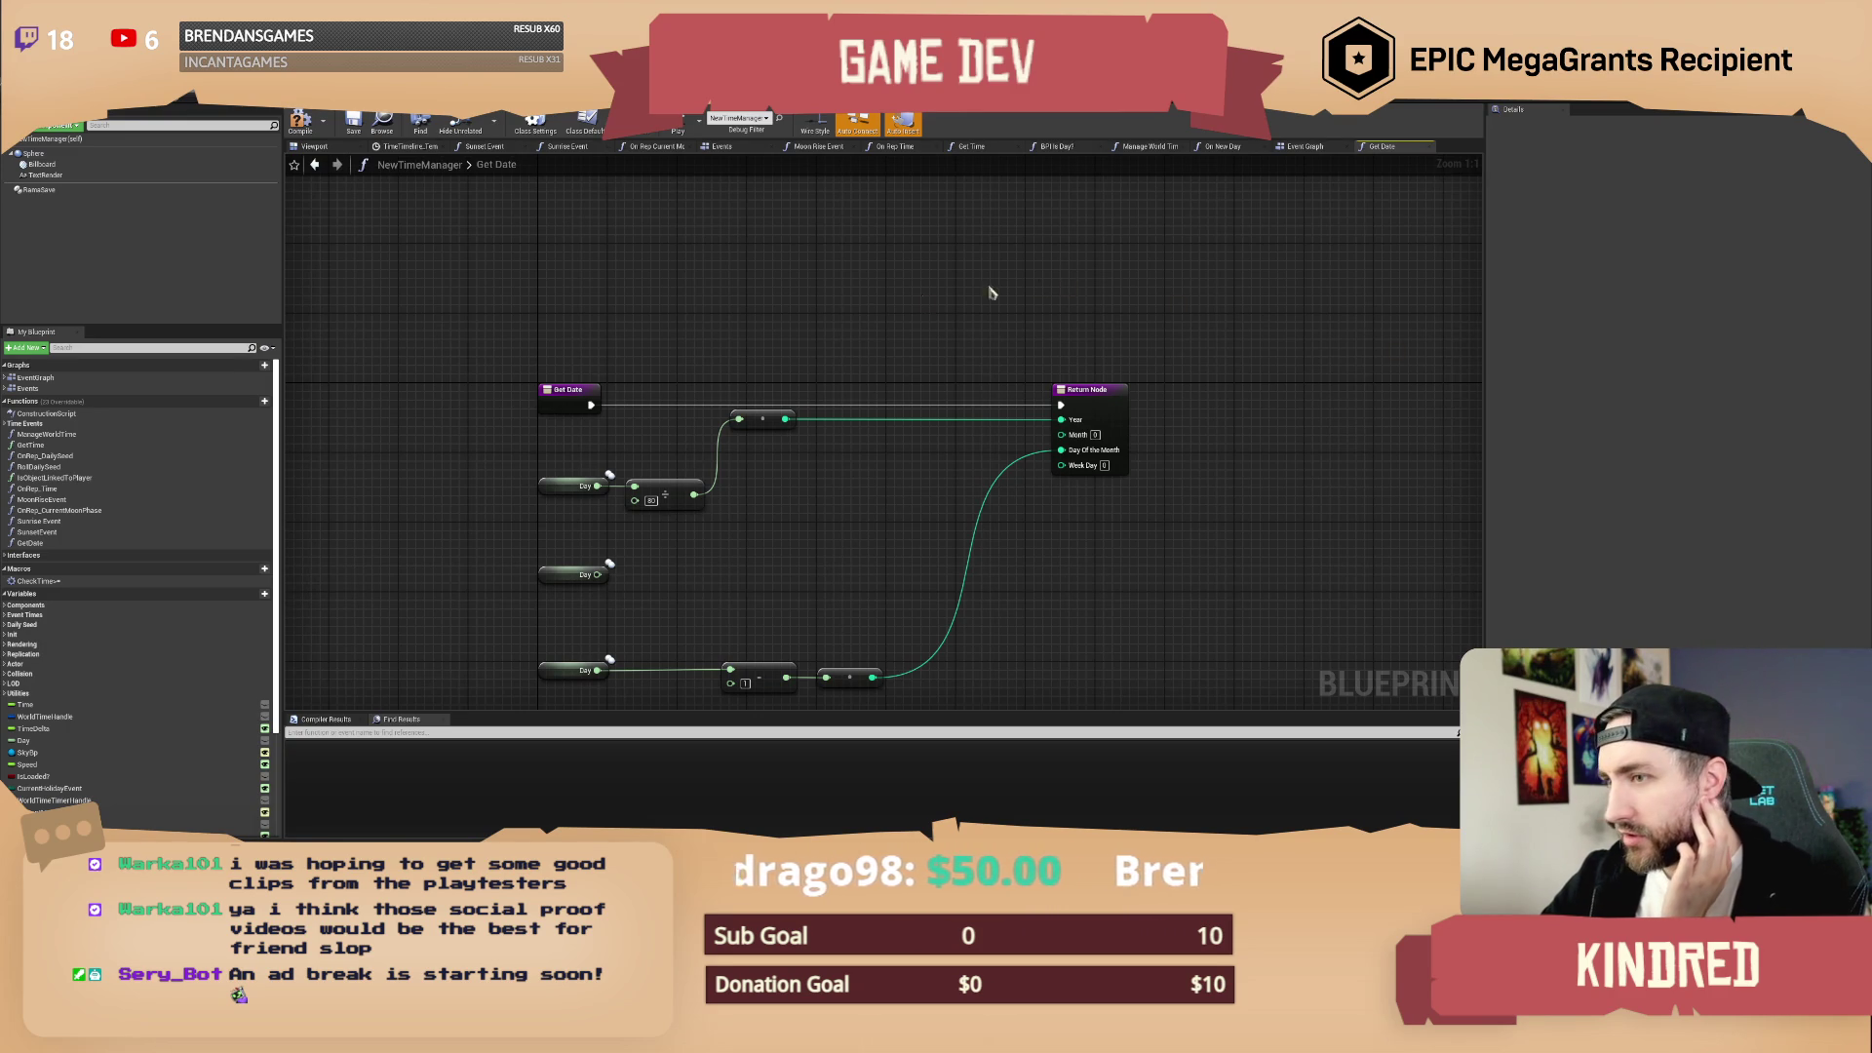
{"action": "mouse_move", "coordinate": [819, 318]}
{"action": "left_mouse_down"}
{"action": "mouse_move", "coordinate": [853, 340]}
{"action": "mouse_move", "coordinate": [861, 288]}
{"action": "mouse_move", "coordinate": [840, 288]}
{"action": "left_mouse_up"}
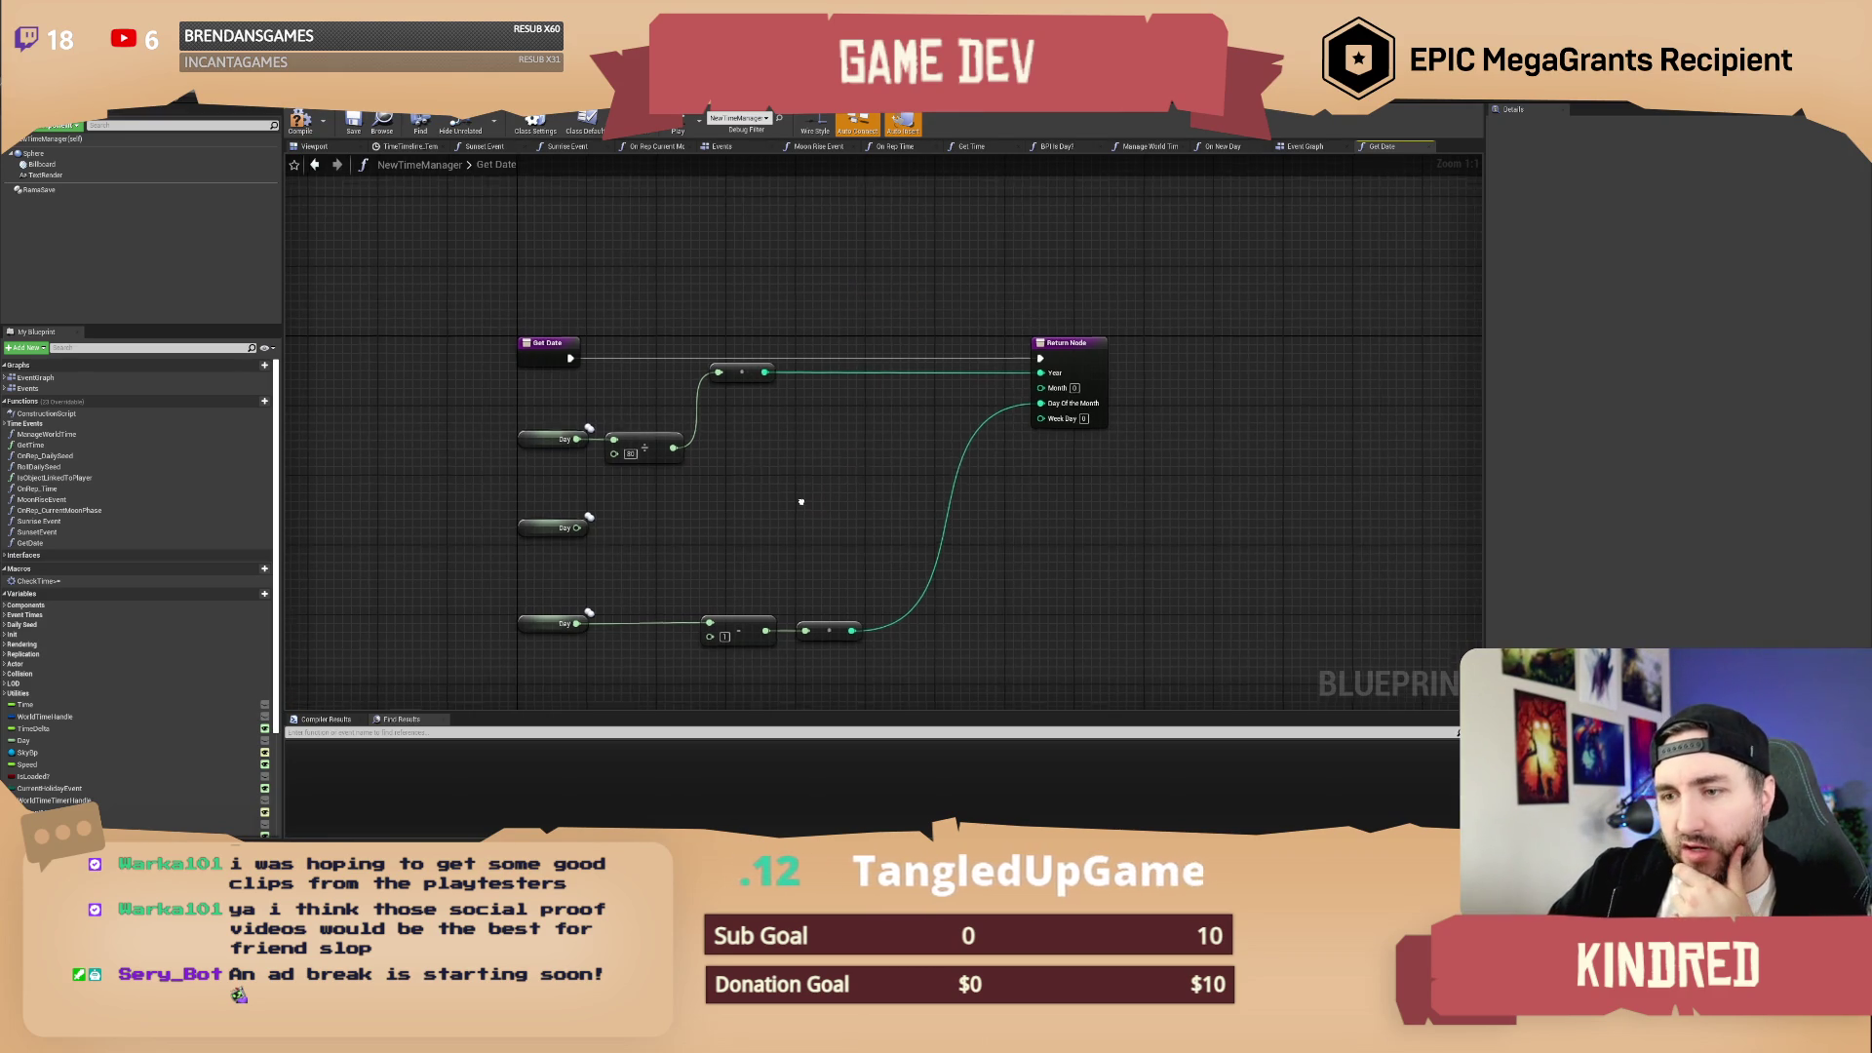
{"action": "scroll", "coordinate": [803, 482], "scroll_direction": "down", "scroll_amount": 1}
{"action": "left_click_drag", "start_coordinate": [803, 482], "coordinate": [830, 432]}
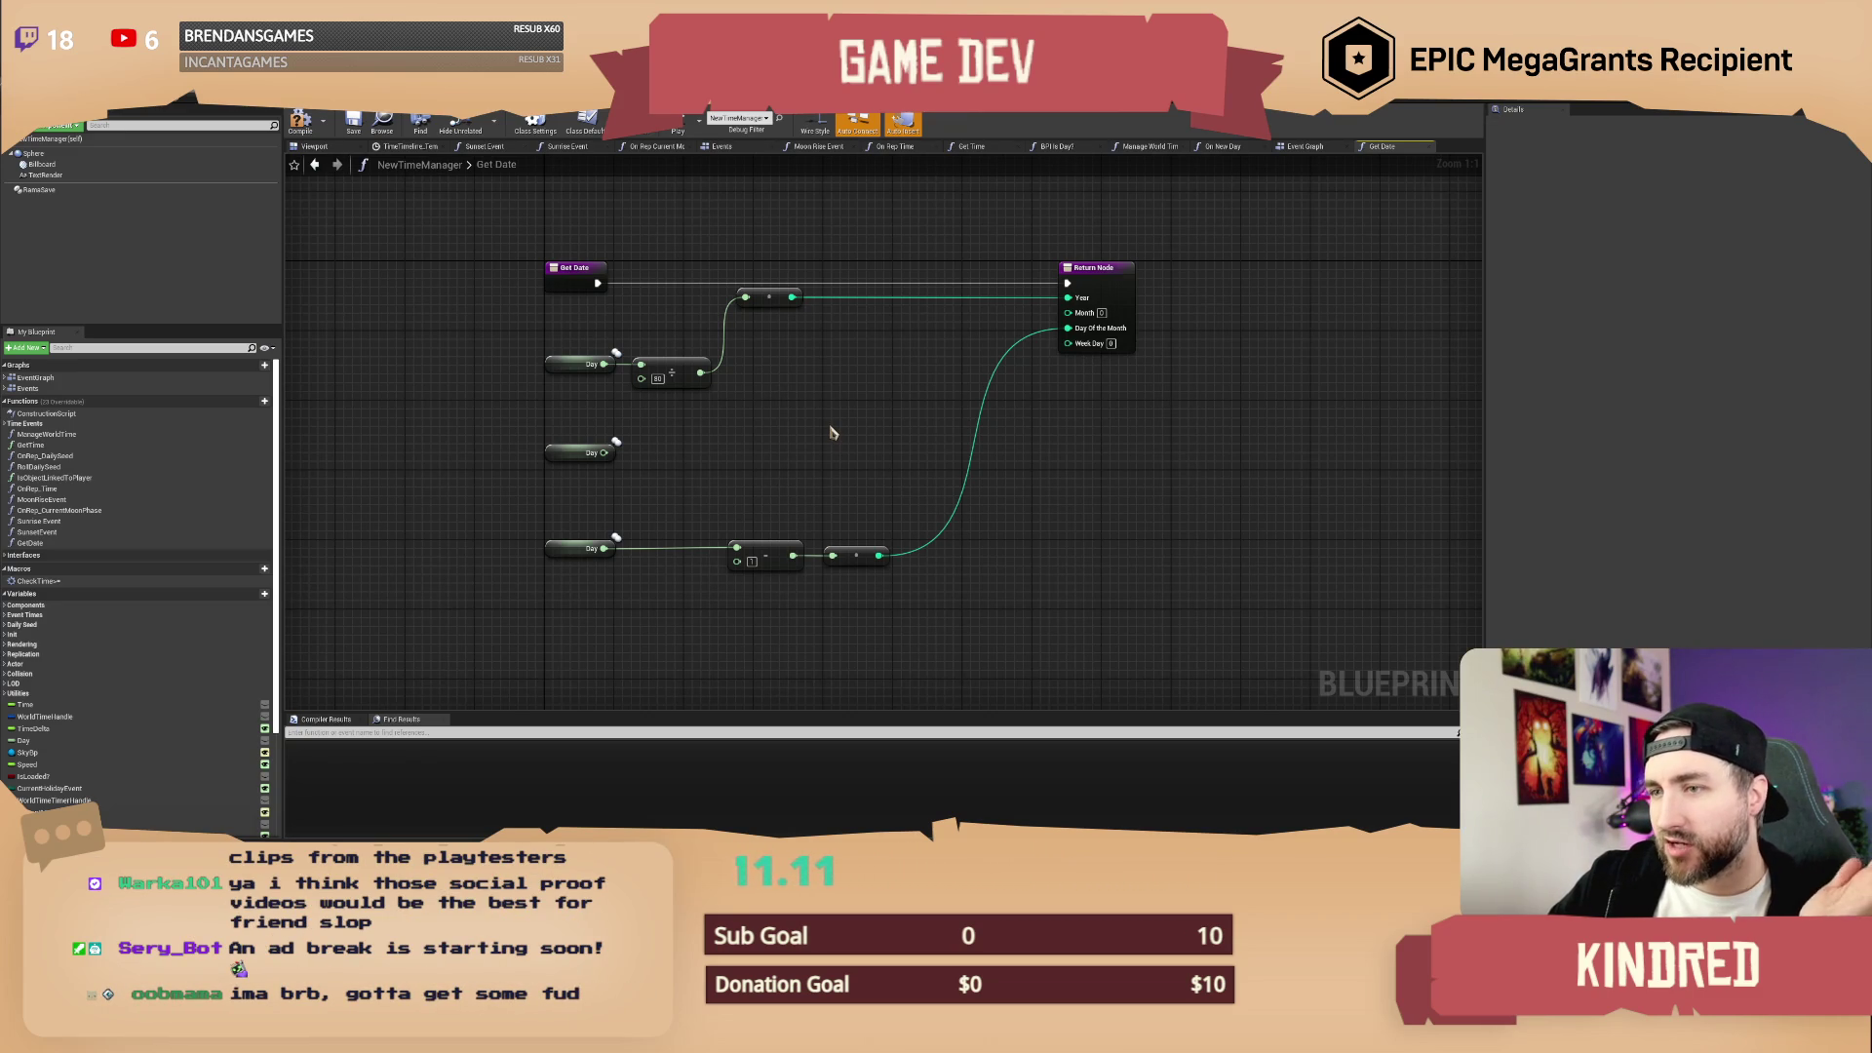
{"action": "left_click_drag", "start_coordinate": [846, 419], "coordinate": [849, 440]}
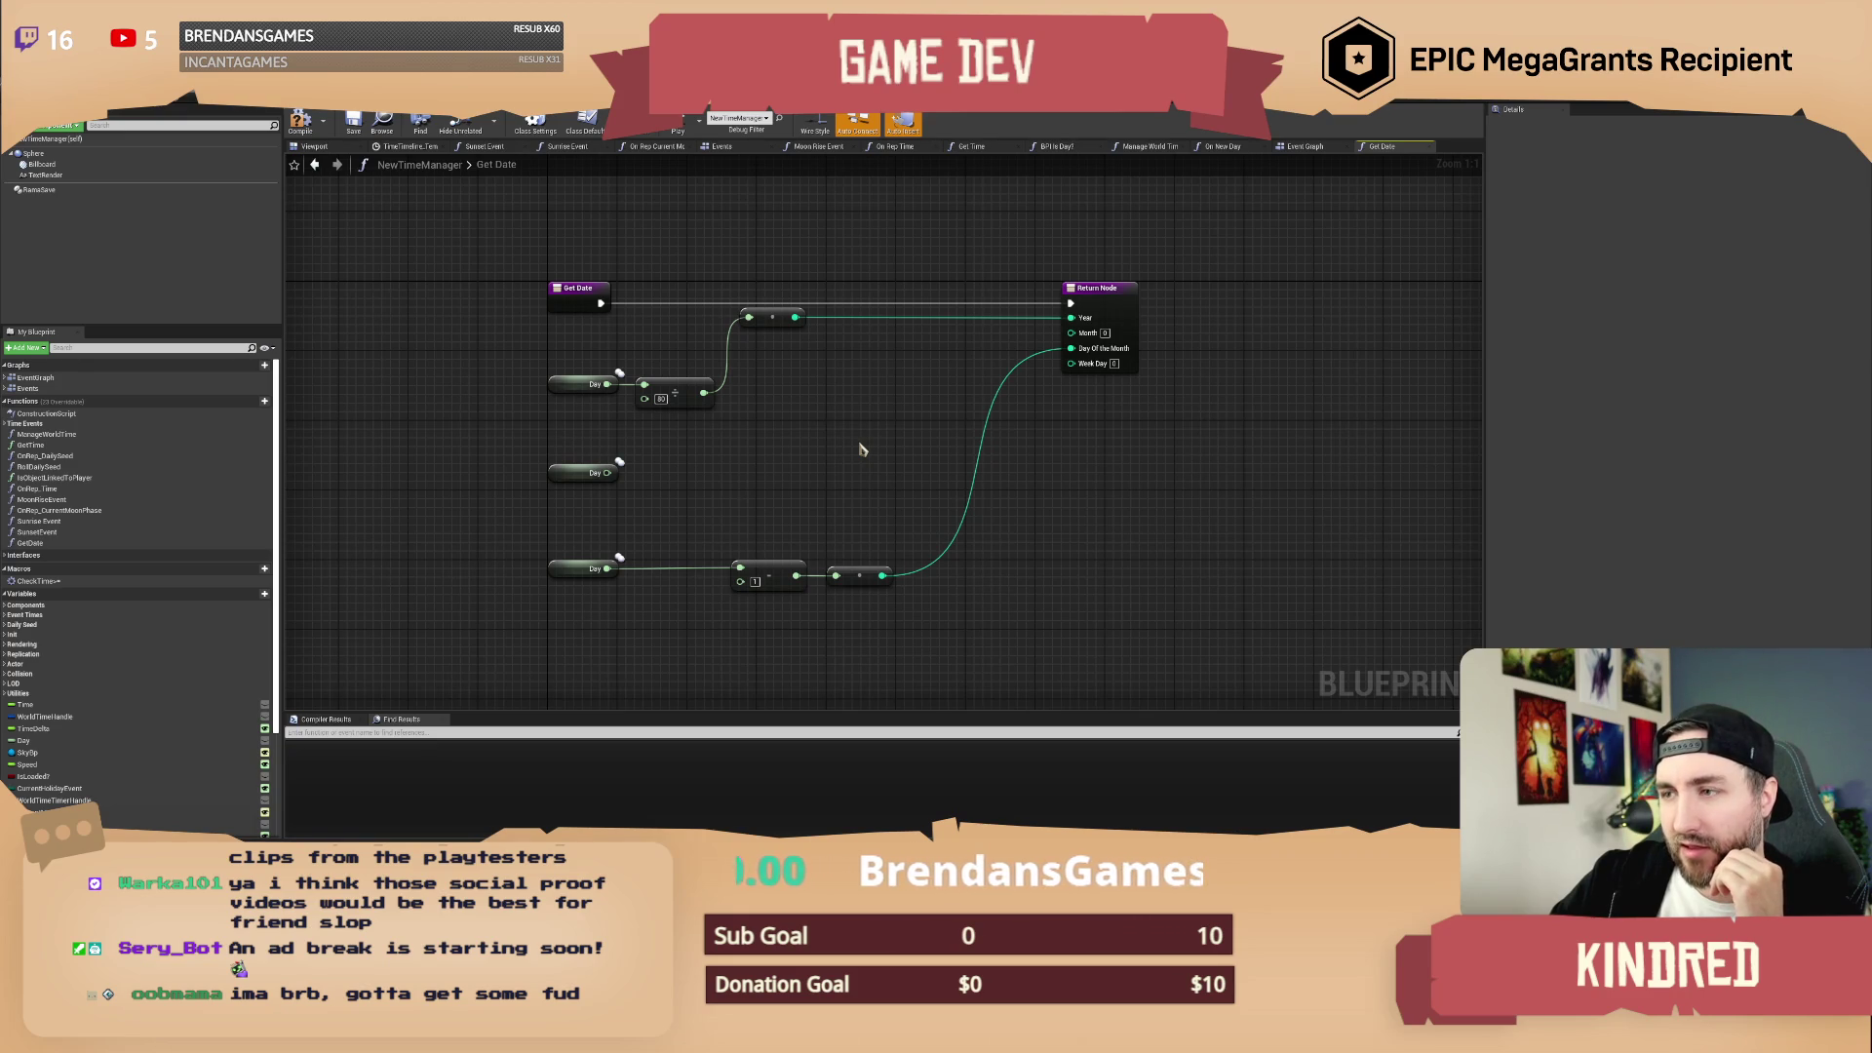
{"action": "mouse_move", "coordinate": [861, 449]}
{"action": "left_mouse_down"}
{"action": "mouse_move", "coordinate": [866, 479]}
{"action": "mouse_move", "coordinate": [851, 473]}
{"action": "left_mouse_up"}
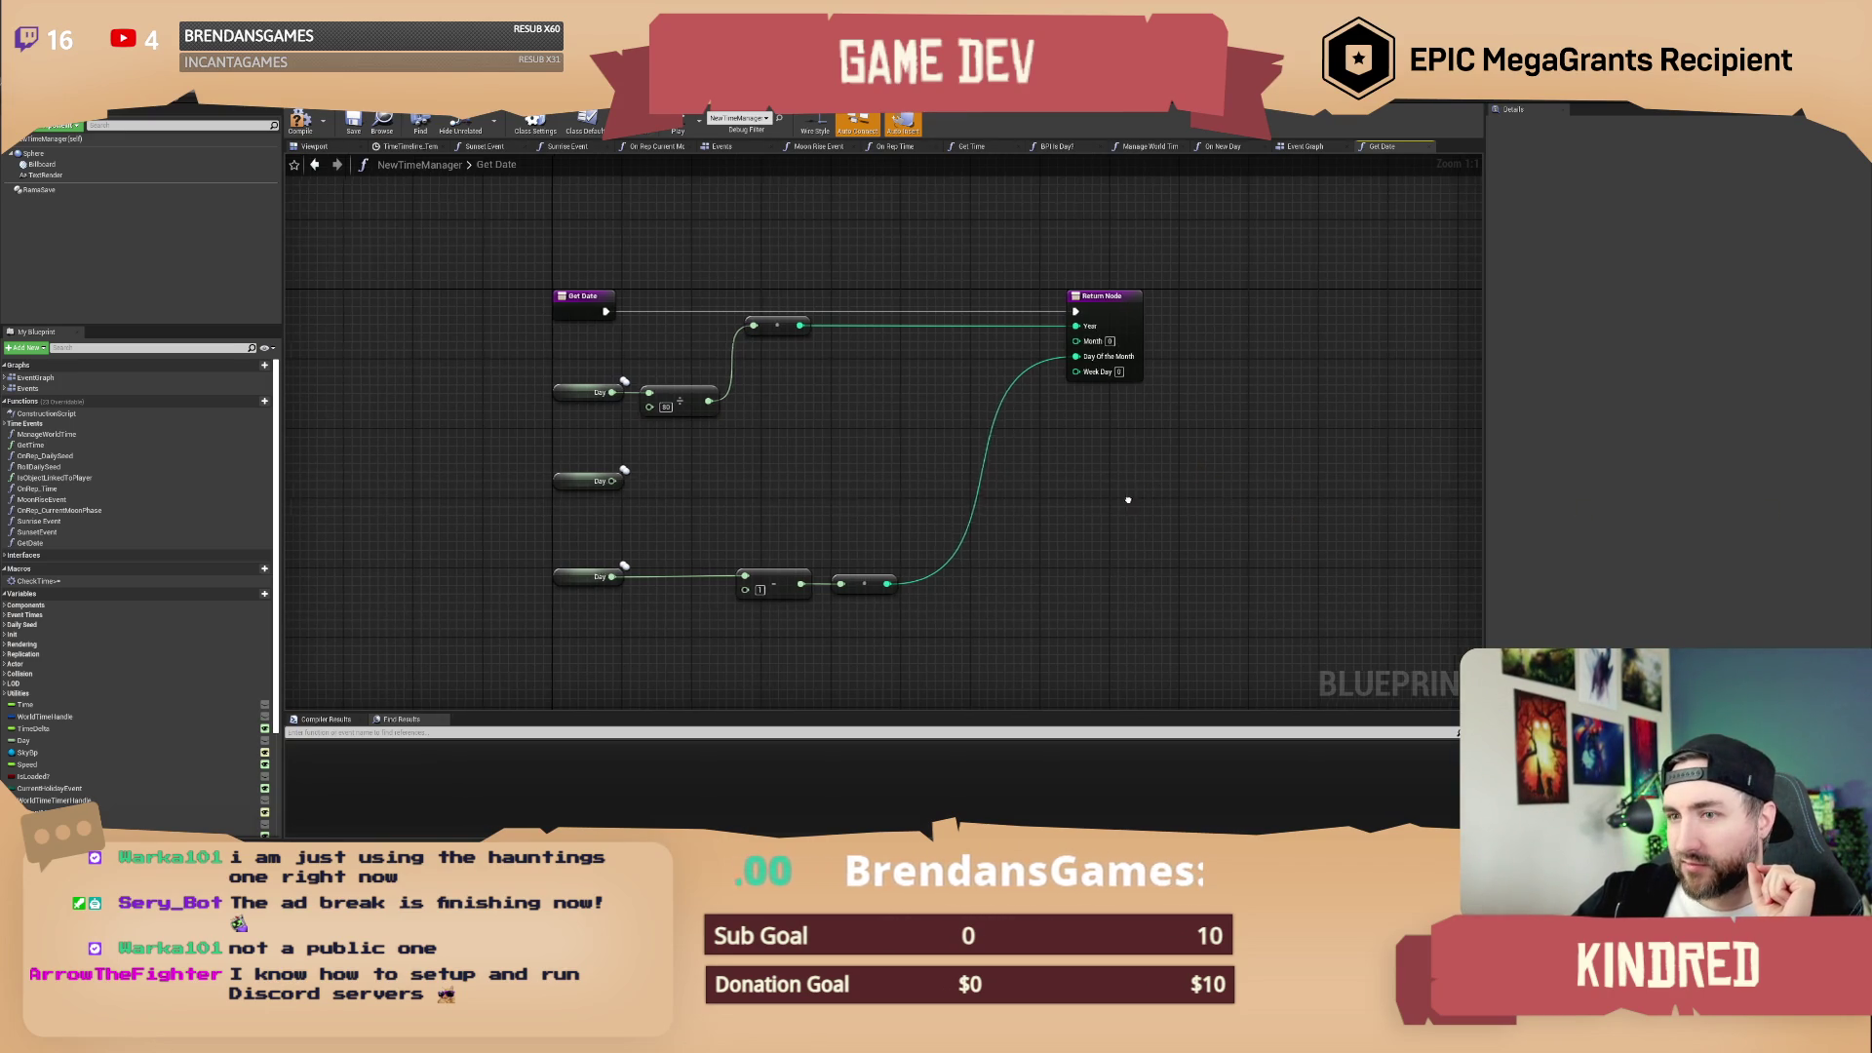
Step: Zoom the Get Date graph out and back in to inspect the Day-to-Return Node wiring
{"action": "scroll", "coordinate": [1119, 501], "scroll_direction": "down", "scroll_amount": 1}
{"action": "scroll", "coordinate": [1090, 497], "scroll_direction": "up", "scroll_amount": 1}
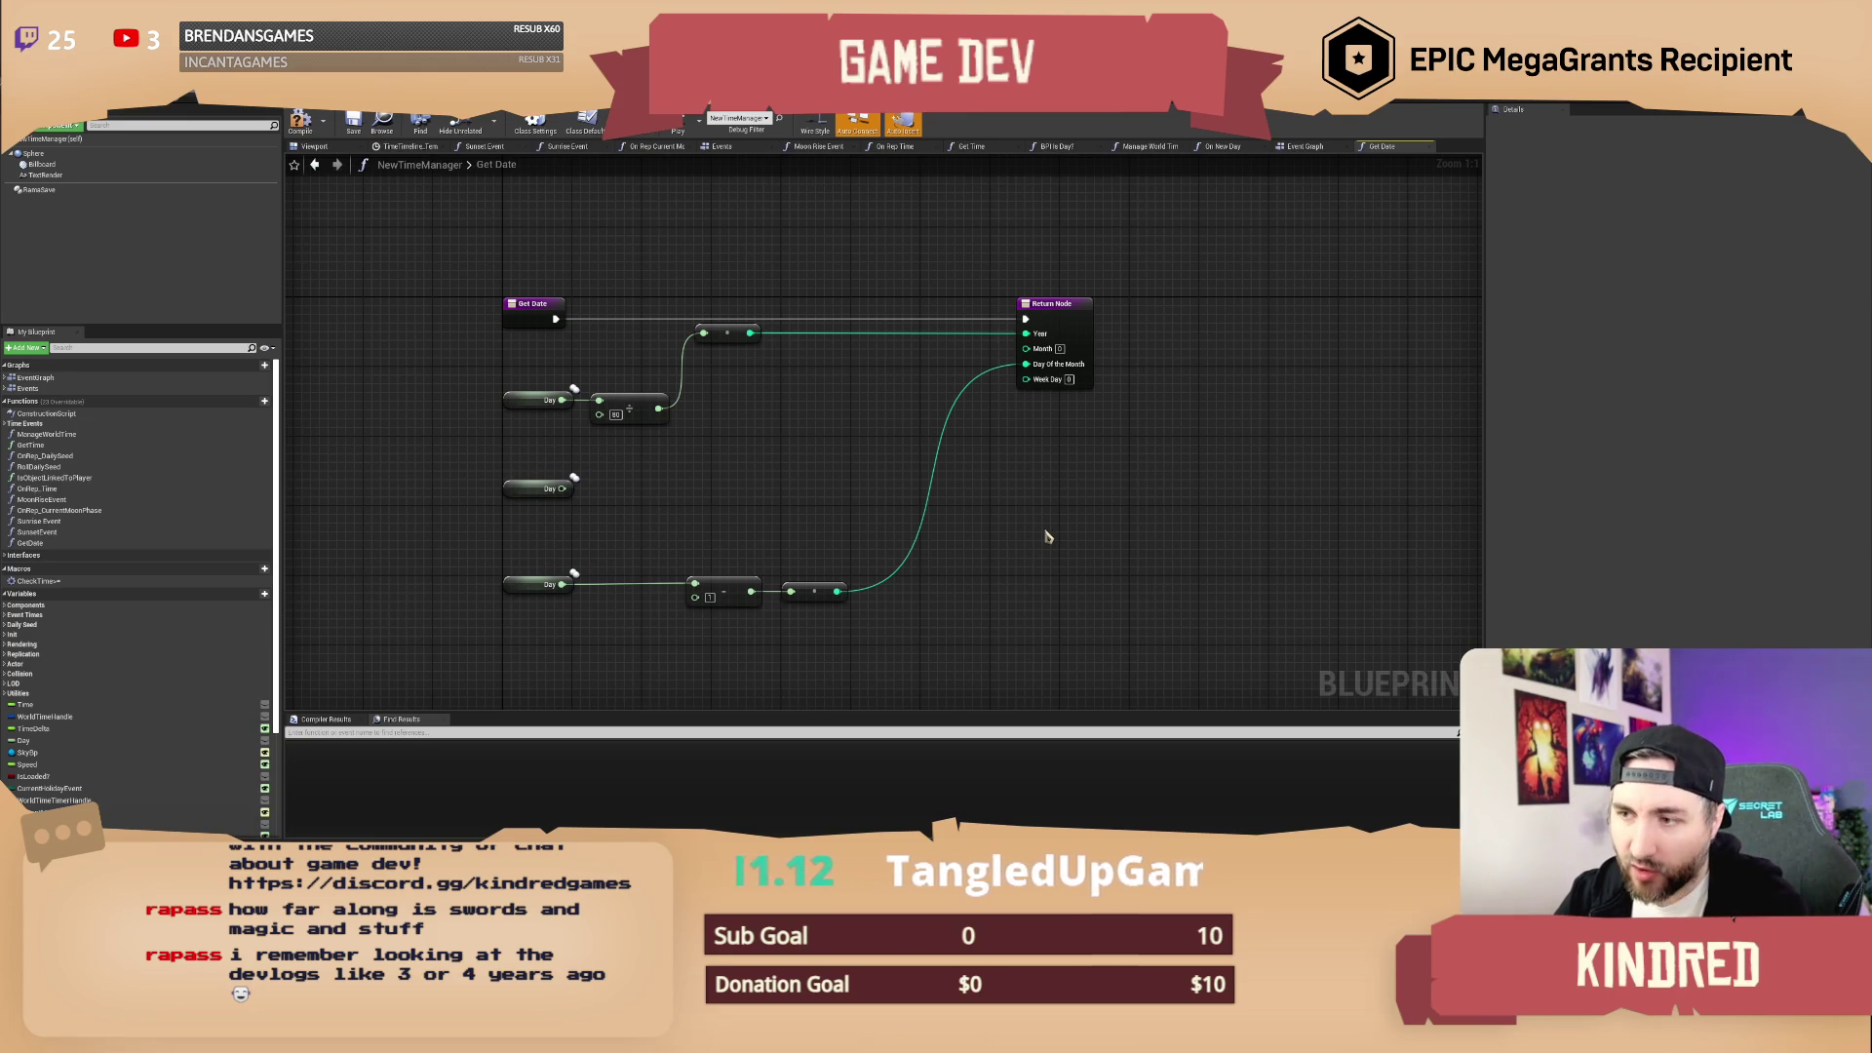
{"action": "mouse_move", "coordinate": [1046, 535]}
{"action": "left_mouse_down"}
{"action": "mouse_move", "coordinate": [1039, 551]}
{"action": "mouse_move", "coordinate": [1050, 509]}
{"action": "left_mouse_up"}
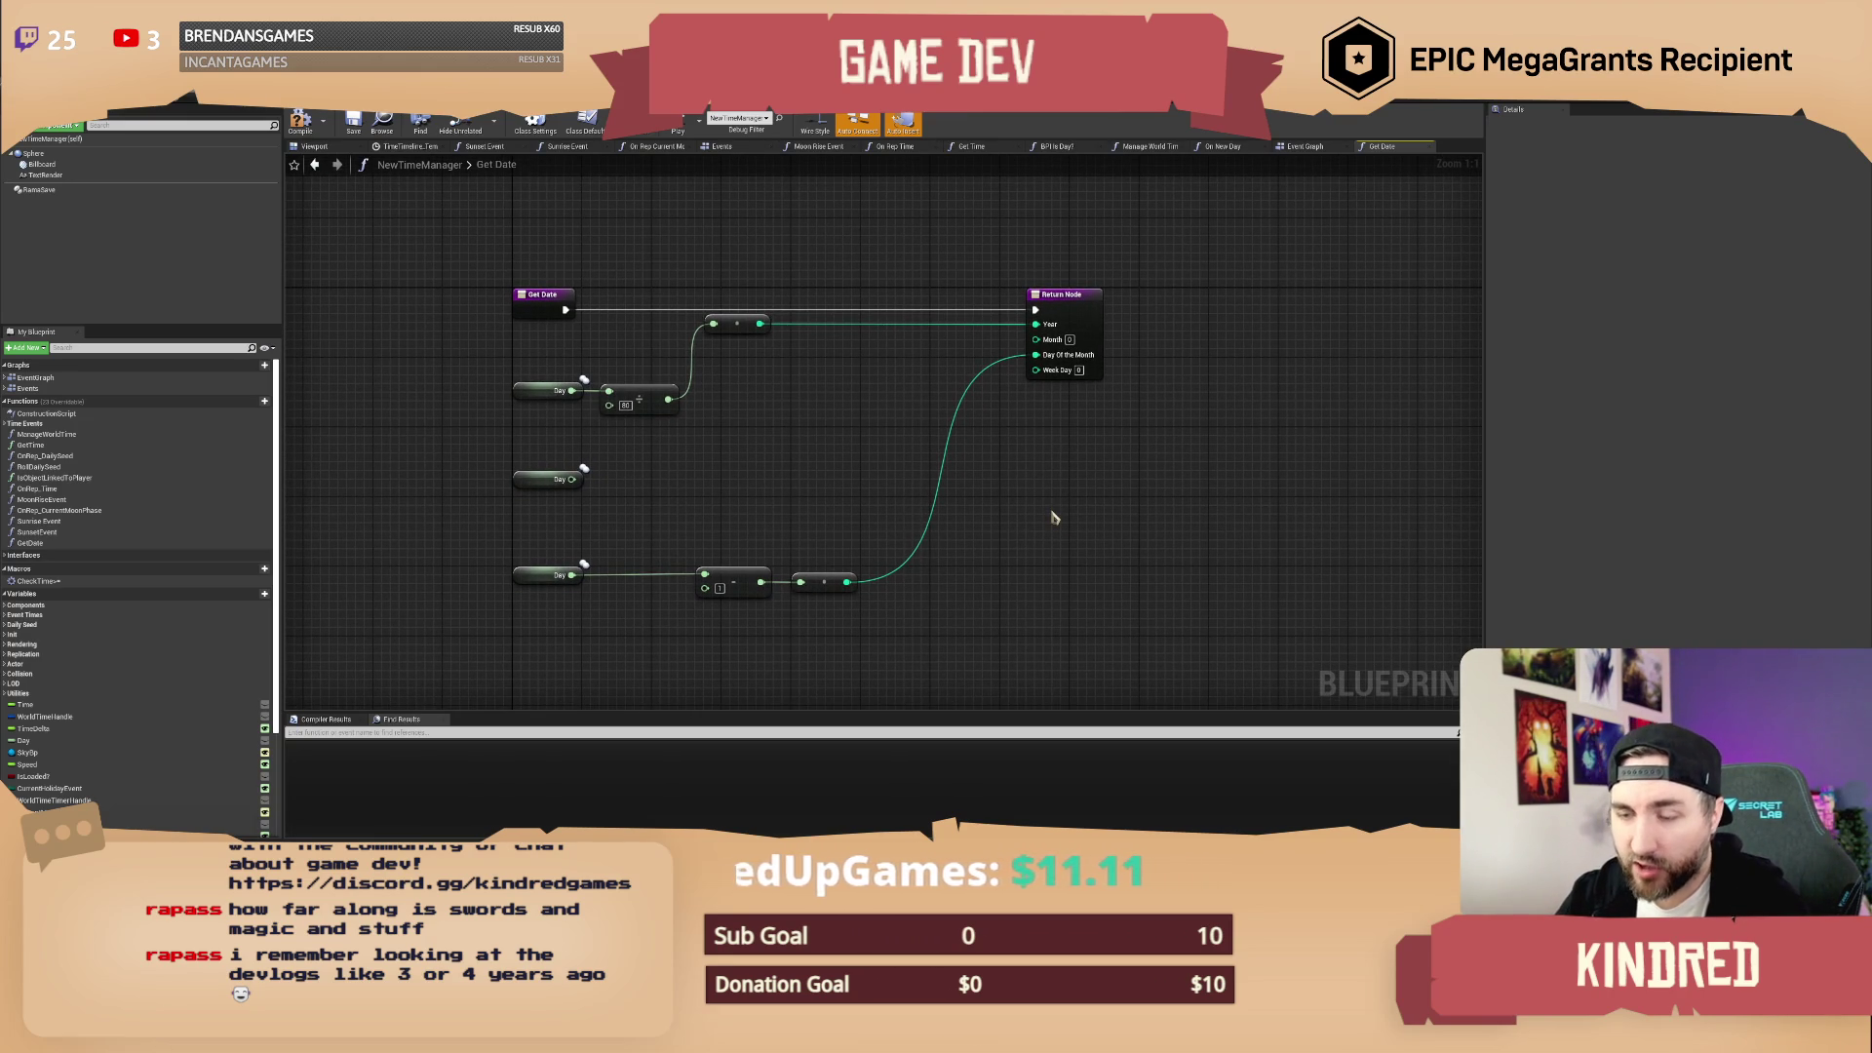
{"action": "left_click_drag", "start_coordinate": [1053, 518], "coordinate": [1064, 518]}
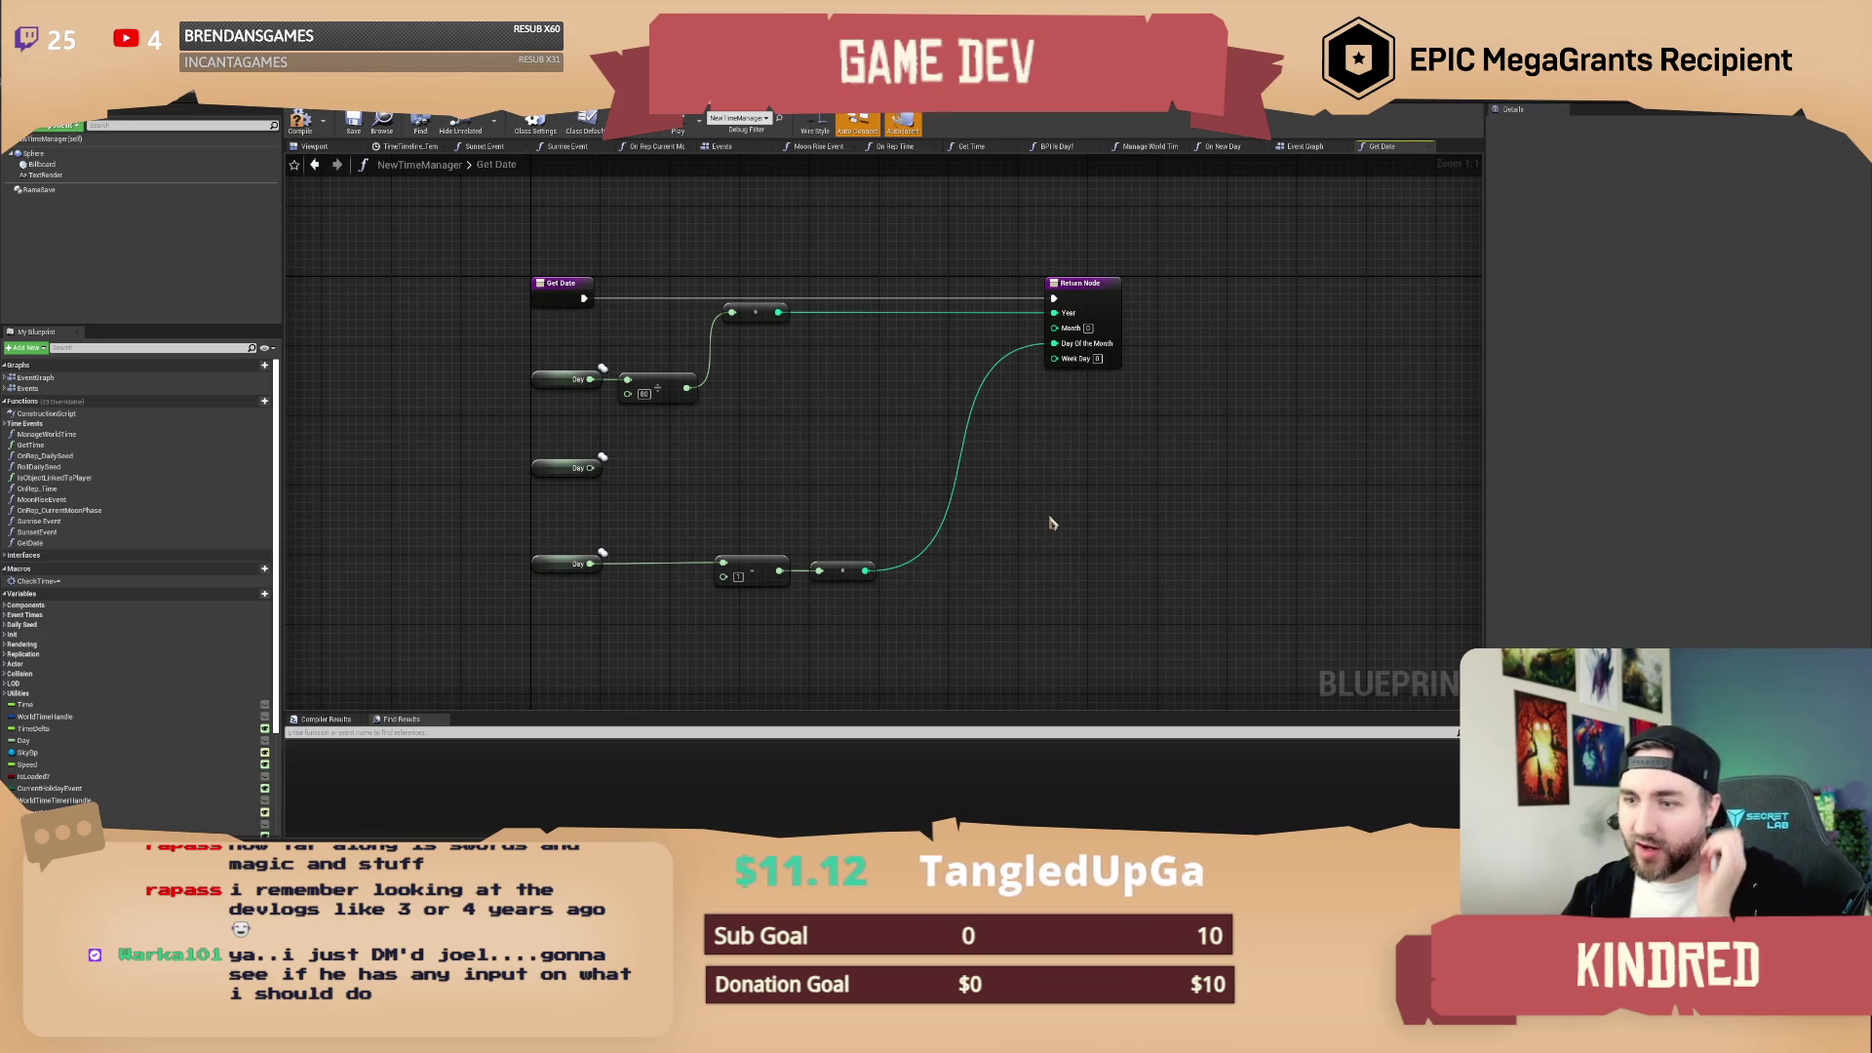
{"action": "scroll", "coordinate": [1041, 524], "scroll_direction": "down", "scroll_amount": 1}
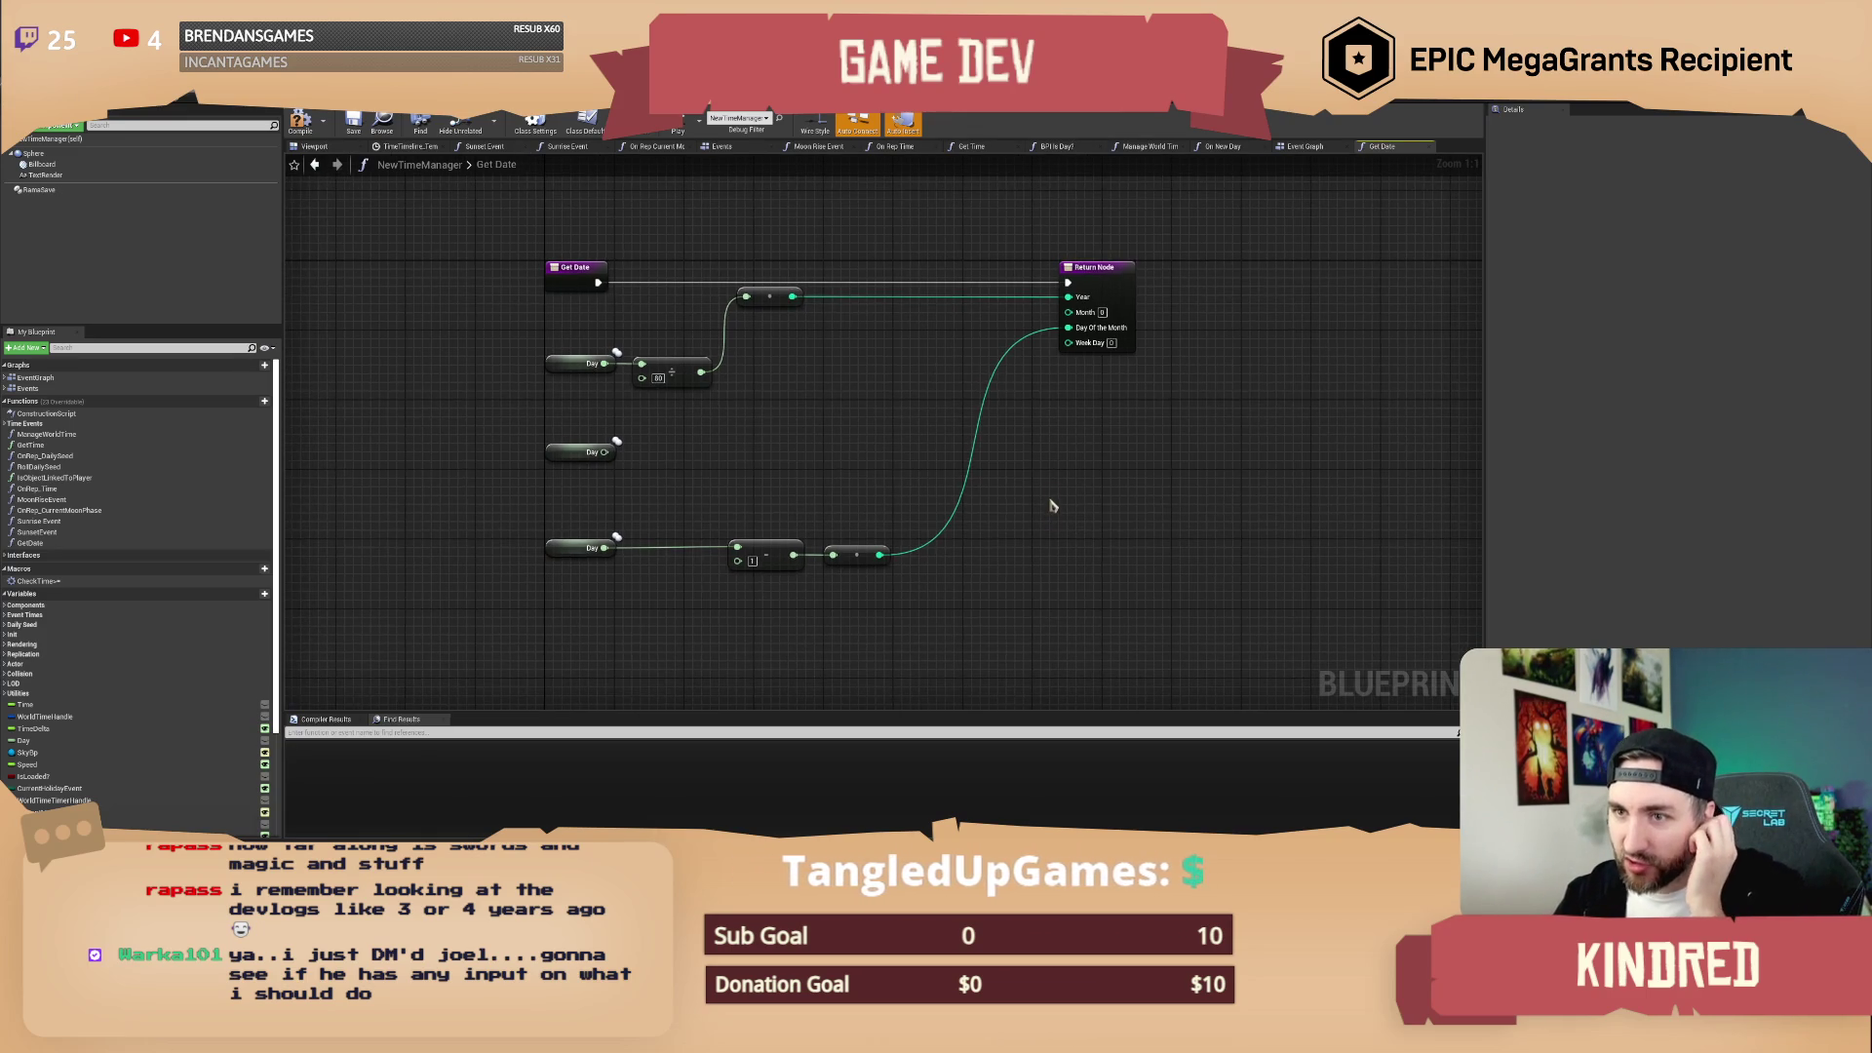
{"action": "scroll", "coordinate": [1048, 512], "scroll_direction": "up", "scroll_amount": 1}
{"action": "scroll", "coordinate": [842, 484], "scroll_direction": "down", "scroll_amount": 1}
{"action": "scroll", "coordinate": [842, 485], "scroll_direction": "up", "scroll_amount": 1}
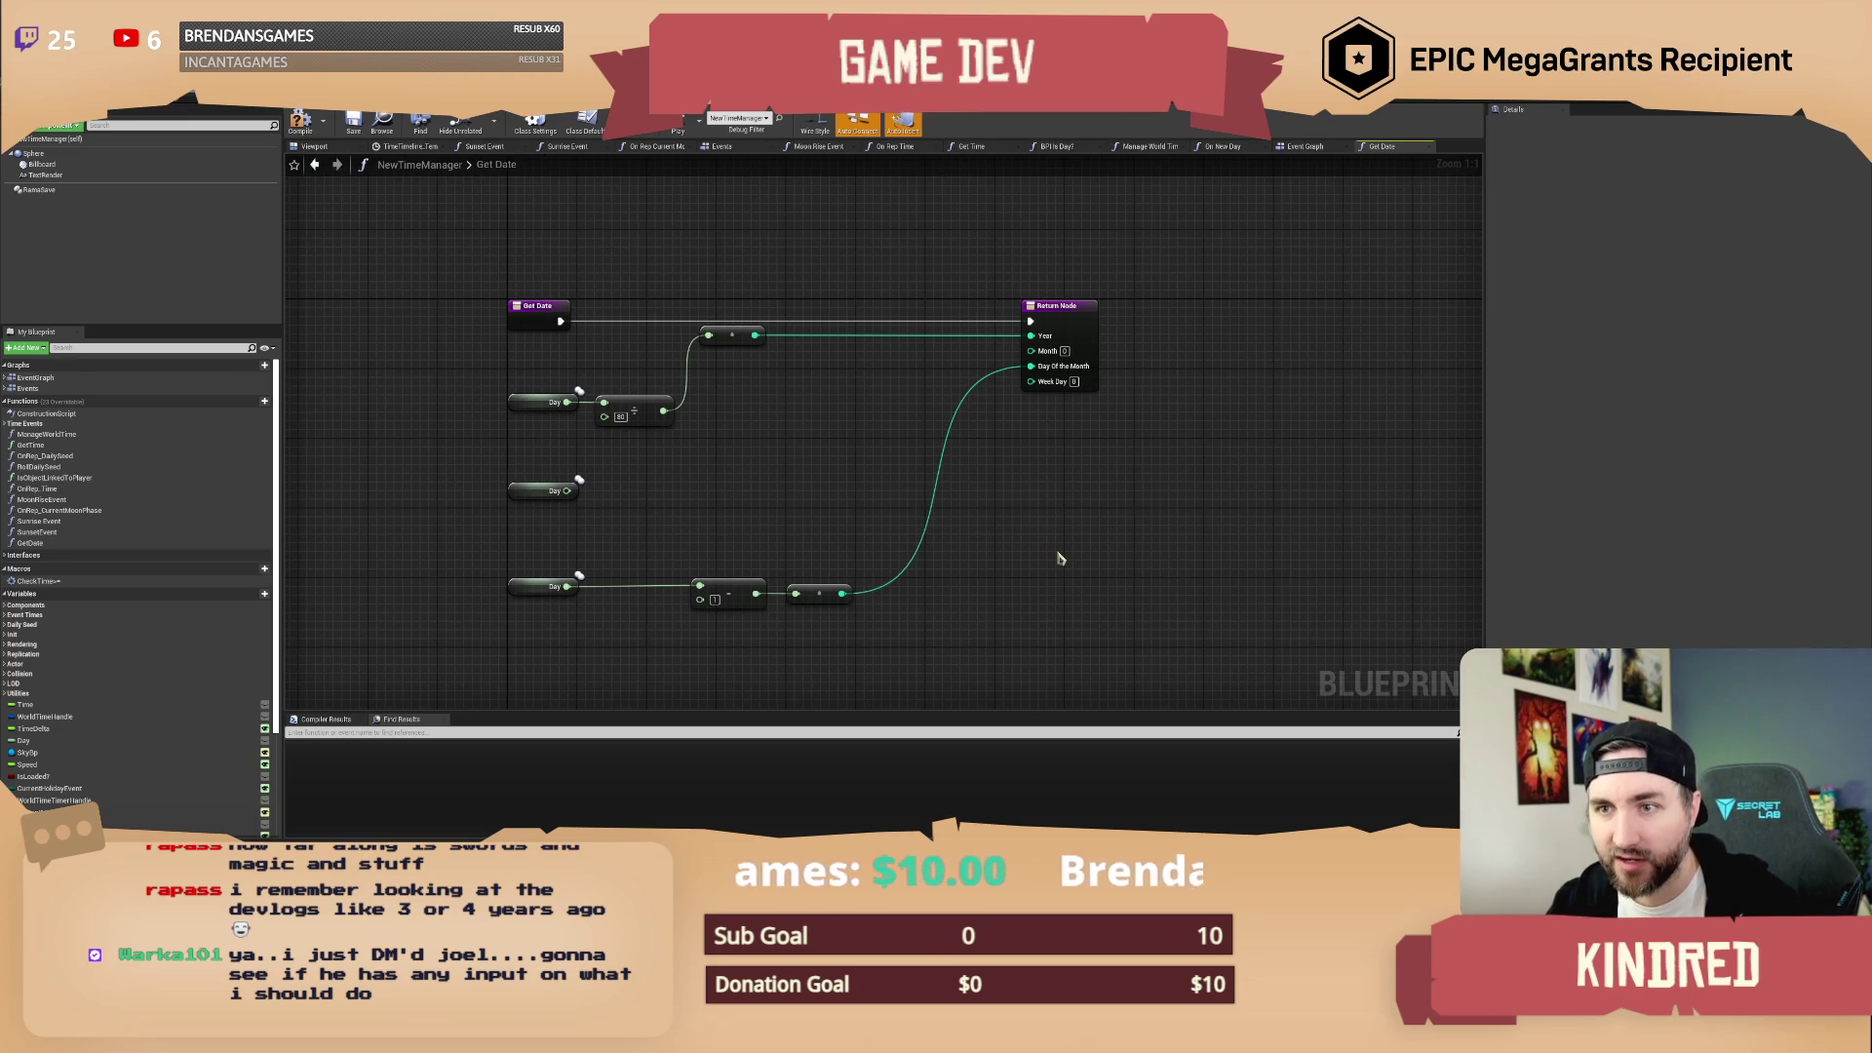
Step: Pan around the Get Date graph to review the Year and Day Of The Month wiring
{"action": "left_click_drag", "start_coordinate": [1054, 520], "coordinate": [1100, 544]}
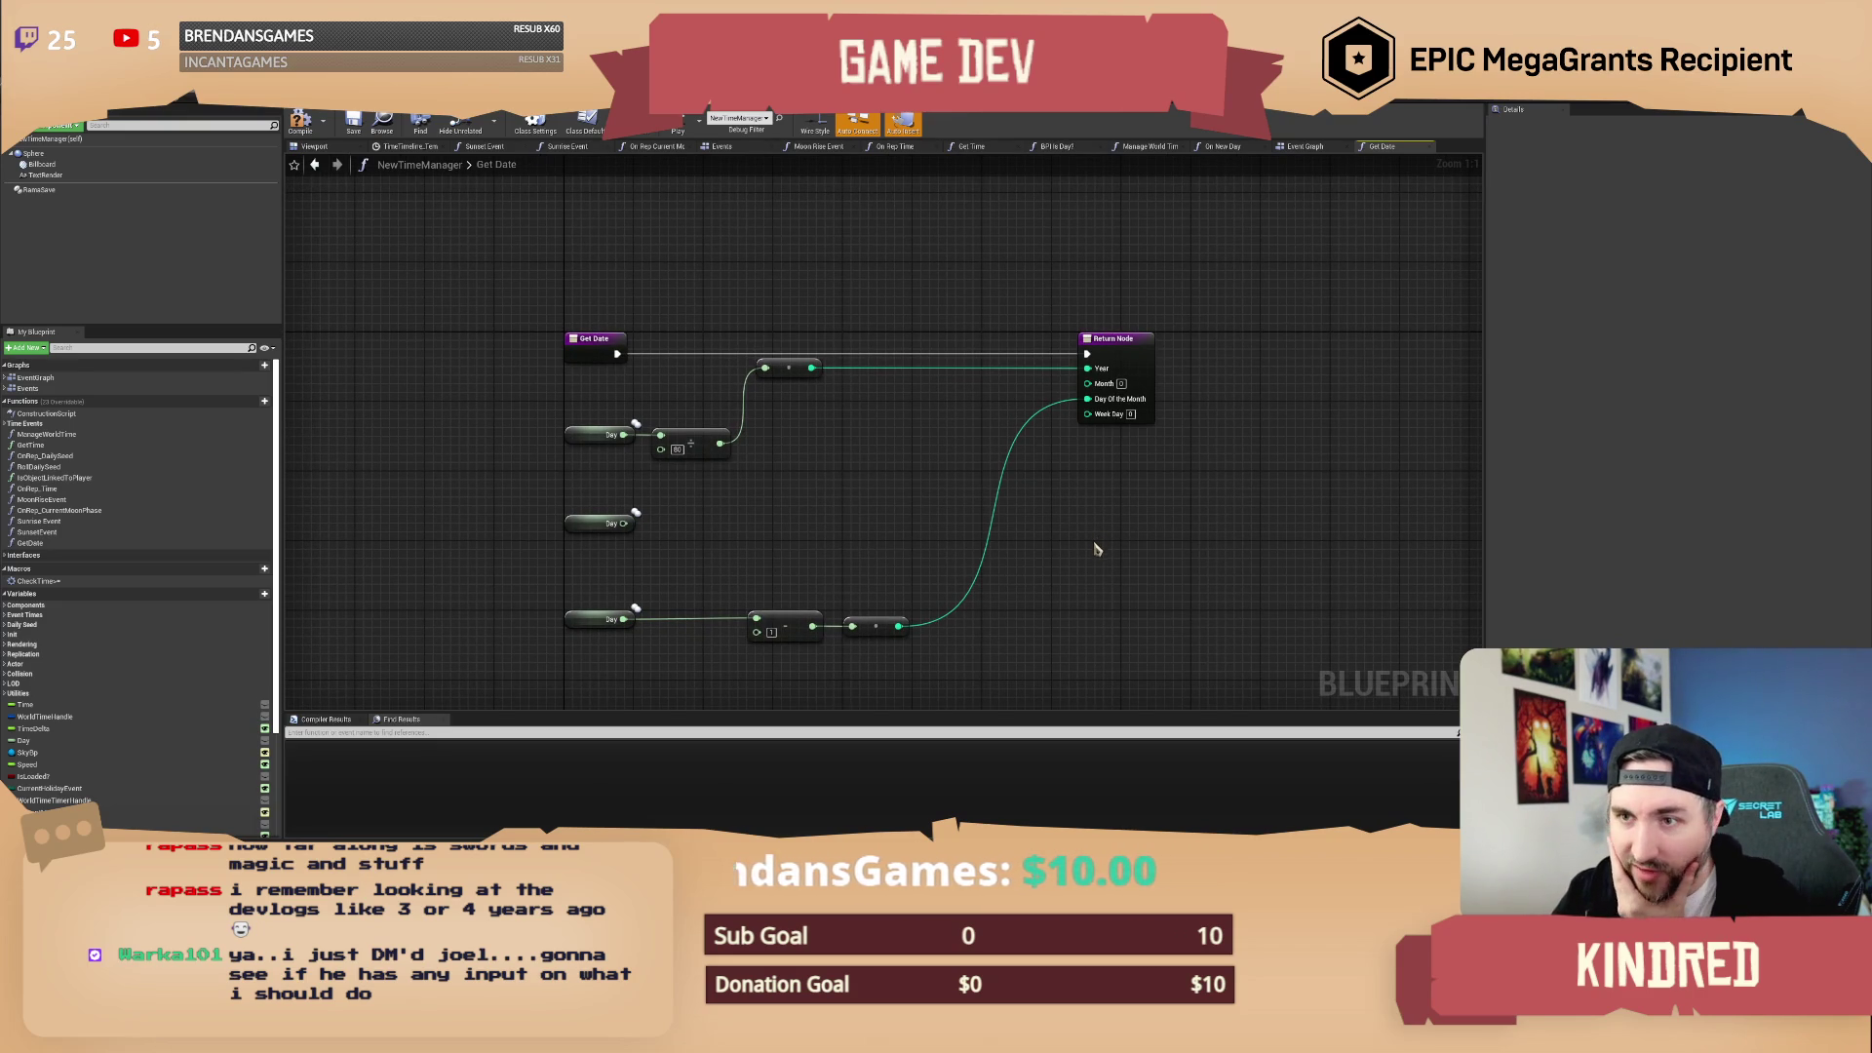
{"action": "mouse_move", "coordinate": [1098, 543]}
{"action": "left_mouse_down"}
{"action": "mouse_move", "coordinate": [1073, 523]}
{"action": "mouse_move", "coordinate": [1079, 489]}
{"action": "mouse_move", "coordinate": [1103, 506]}
{"action": "left_mouse_up"}
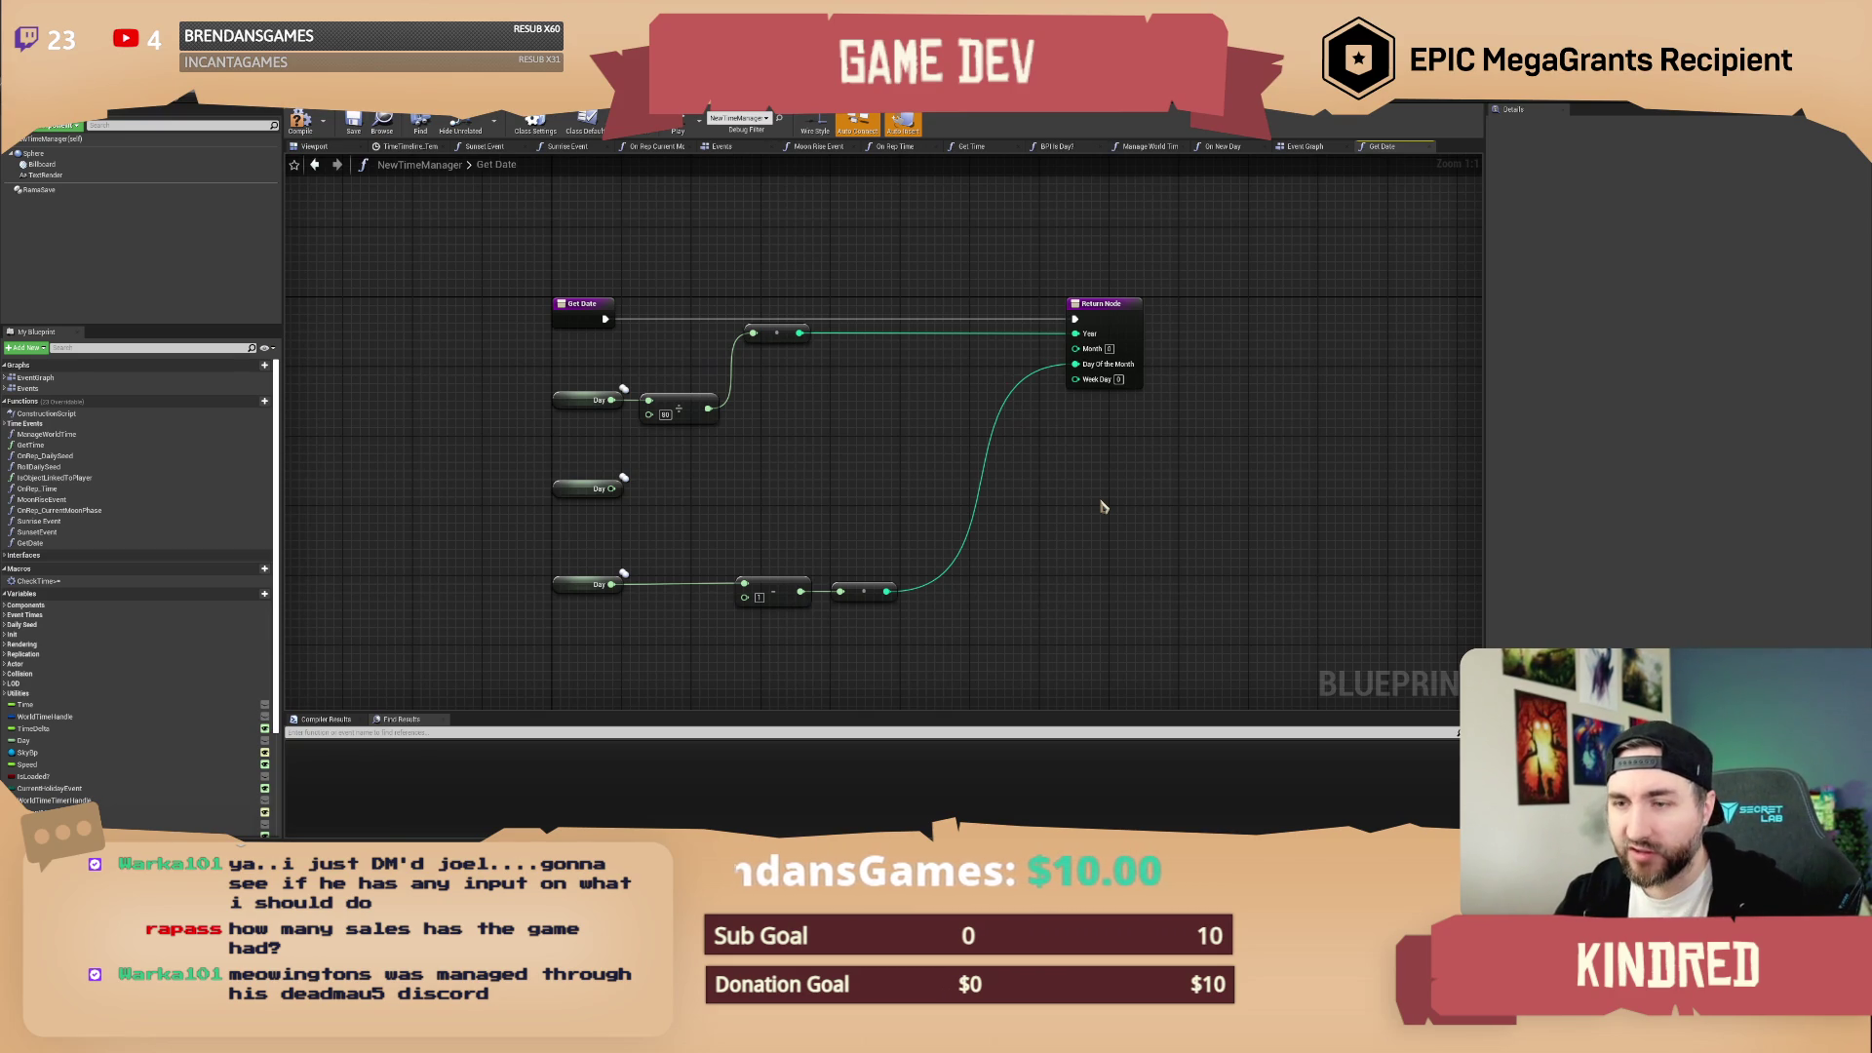
{"action": "left_click_drag", "start_coordinate": [851, 434], "coordinate": [869, 452]}
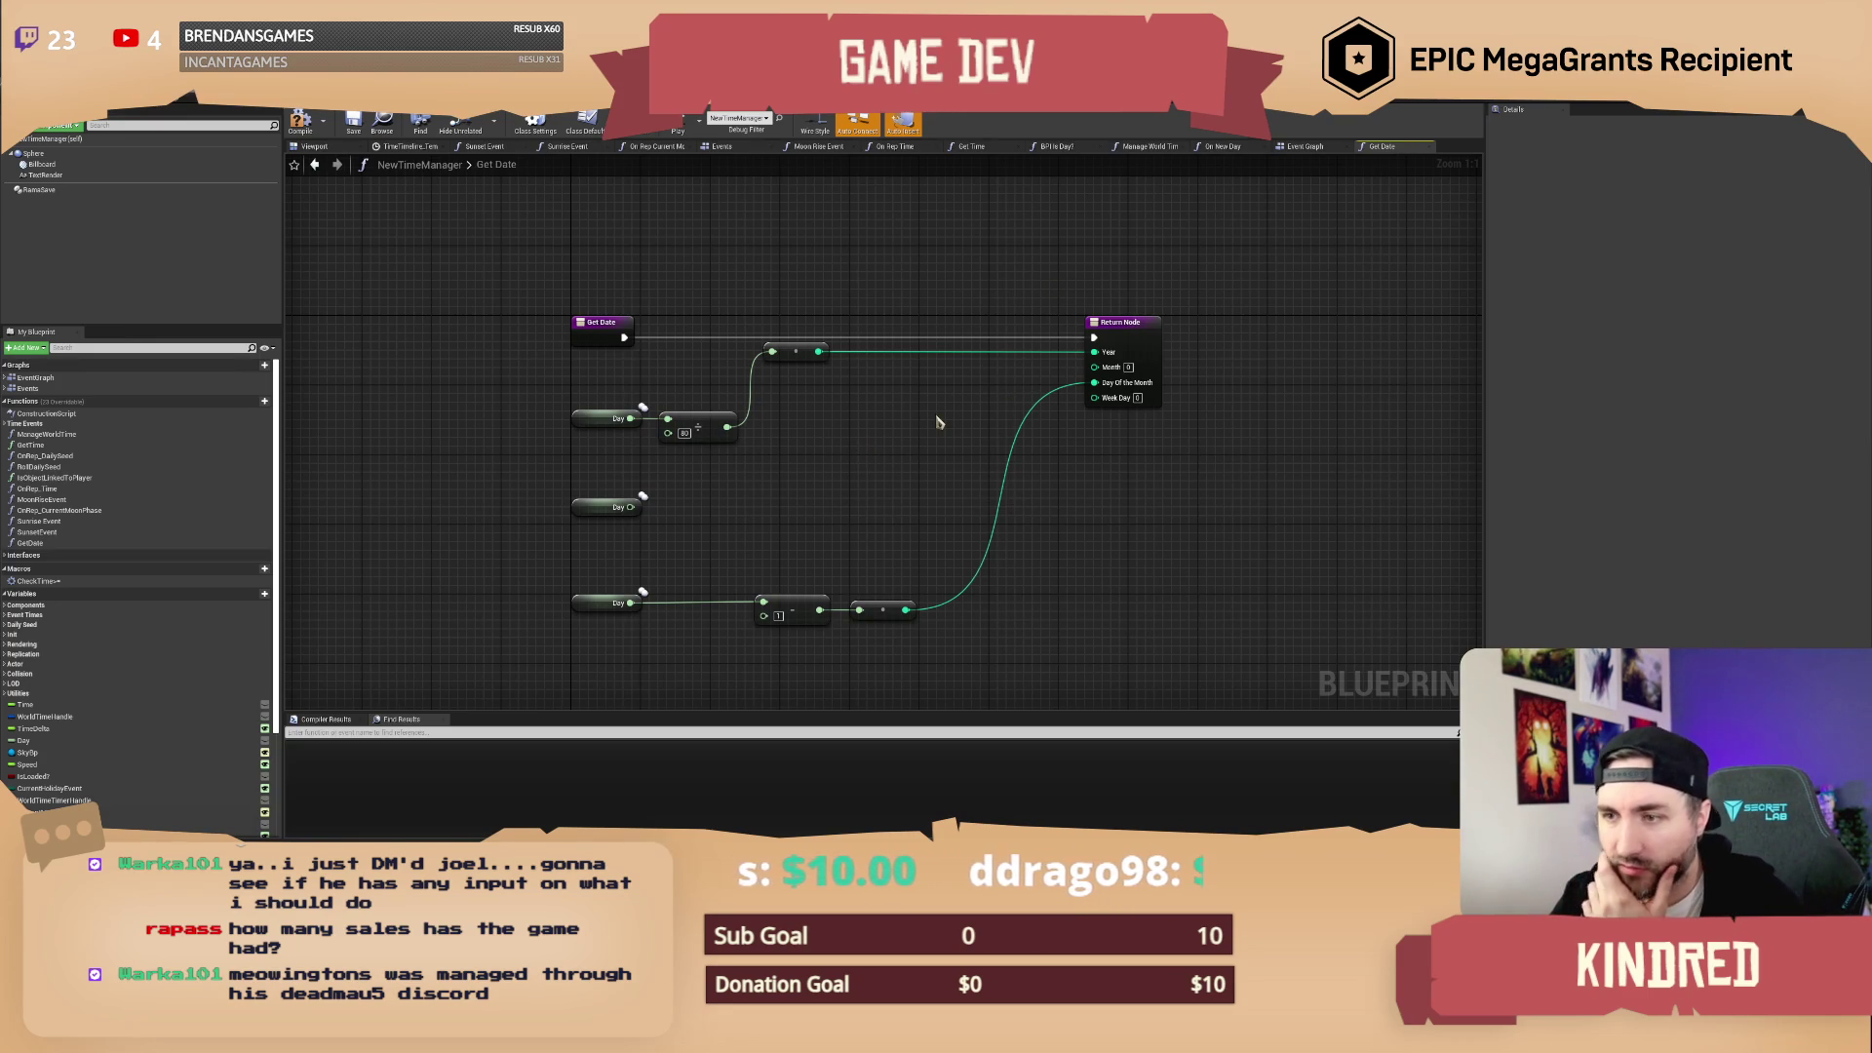
{"action": "left_click_drag", "start_coordinate": [942, 420], "coordinate": [964, 430]}
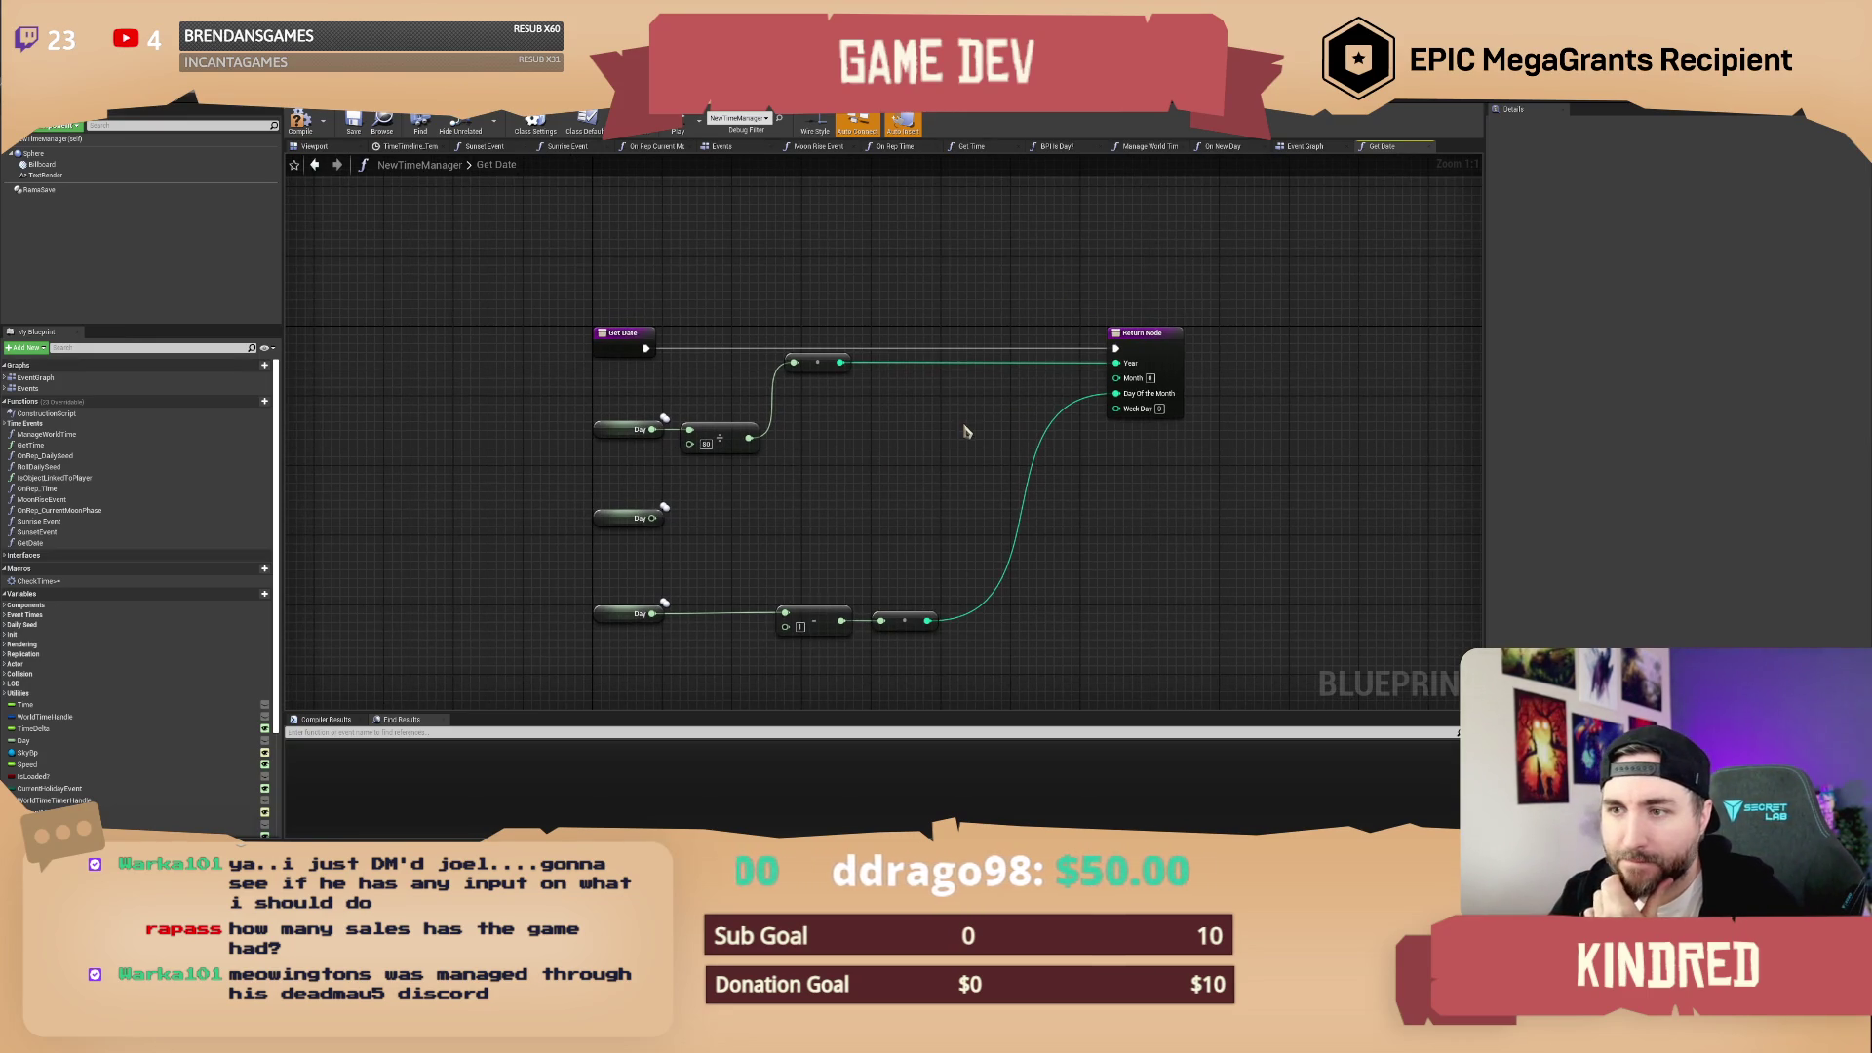
Step: Visit the level editor, adjust the camera, then return to the NewTimeManager Get Date graph
{"action": "left_click", "coordinate": [180, 101]}
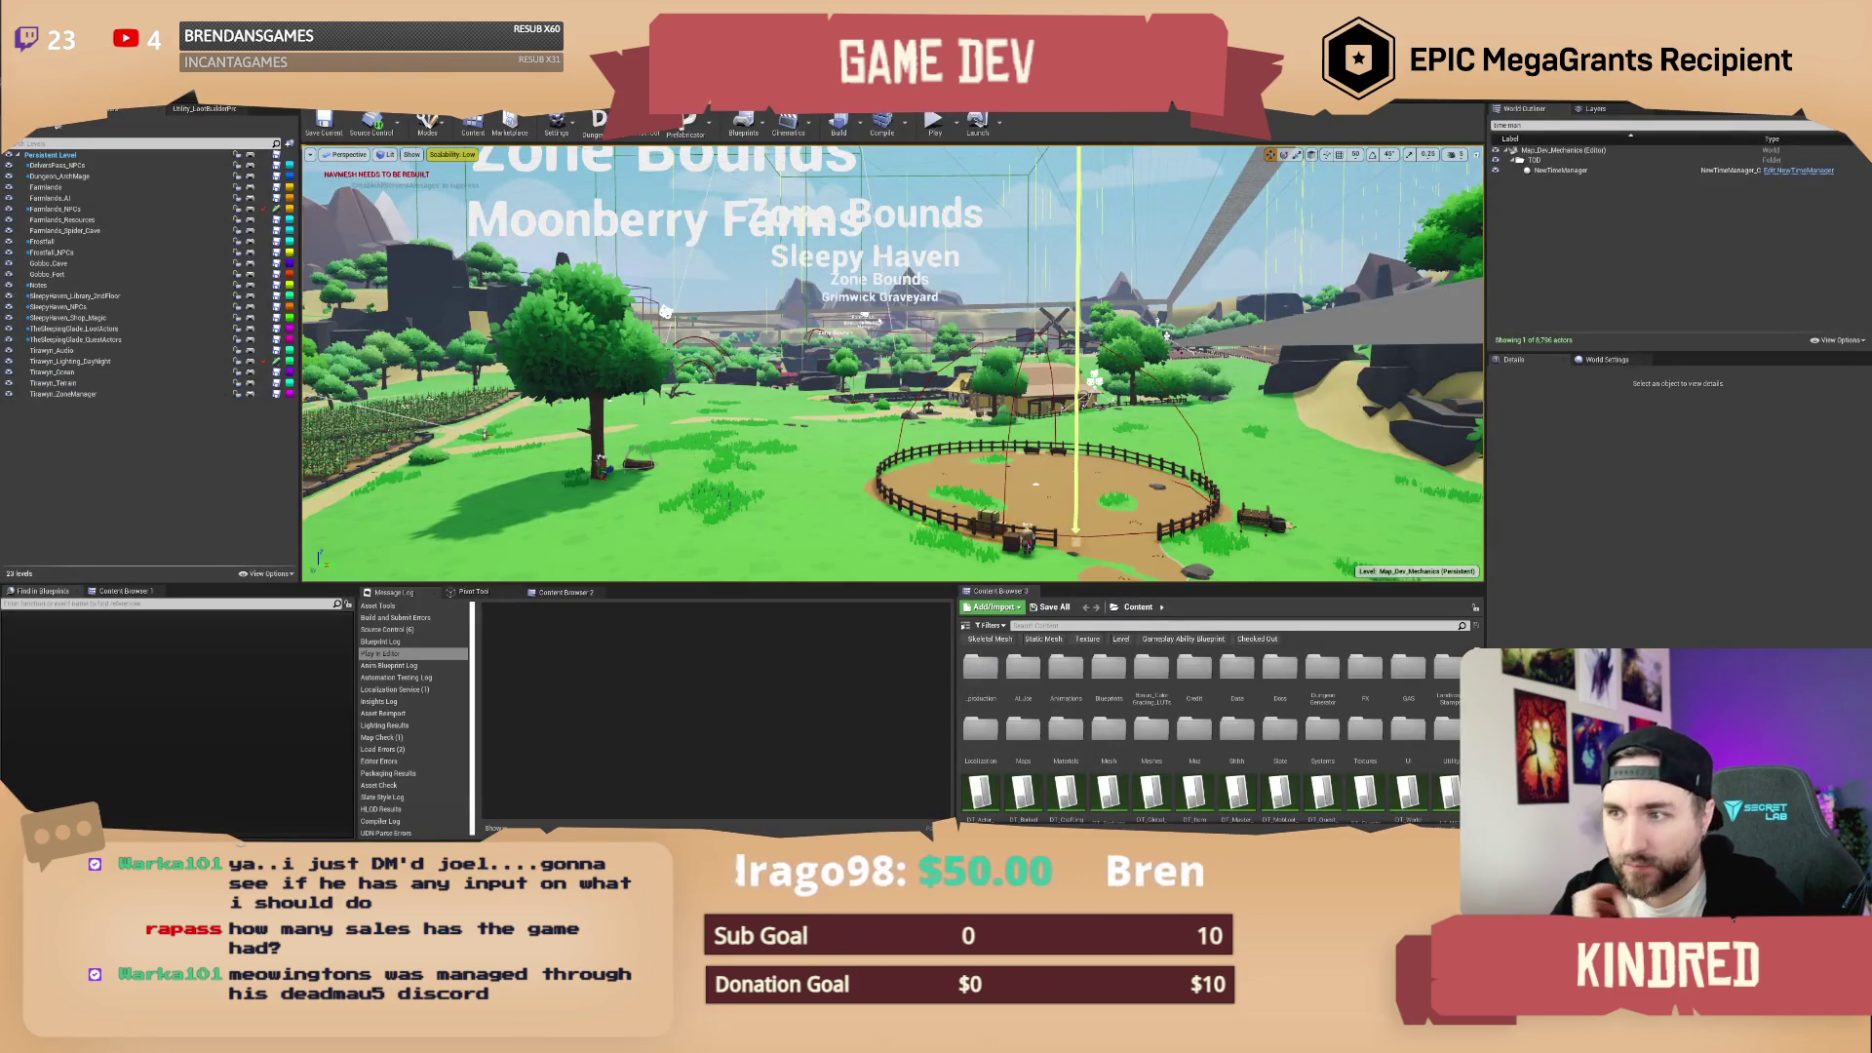
{"action": "left_click_drag", "start_coordinate": [448, 255], "coordinate": [447, 255]}
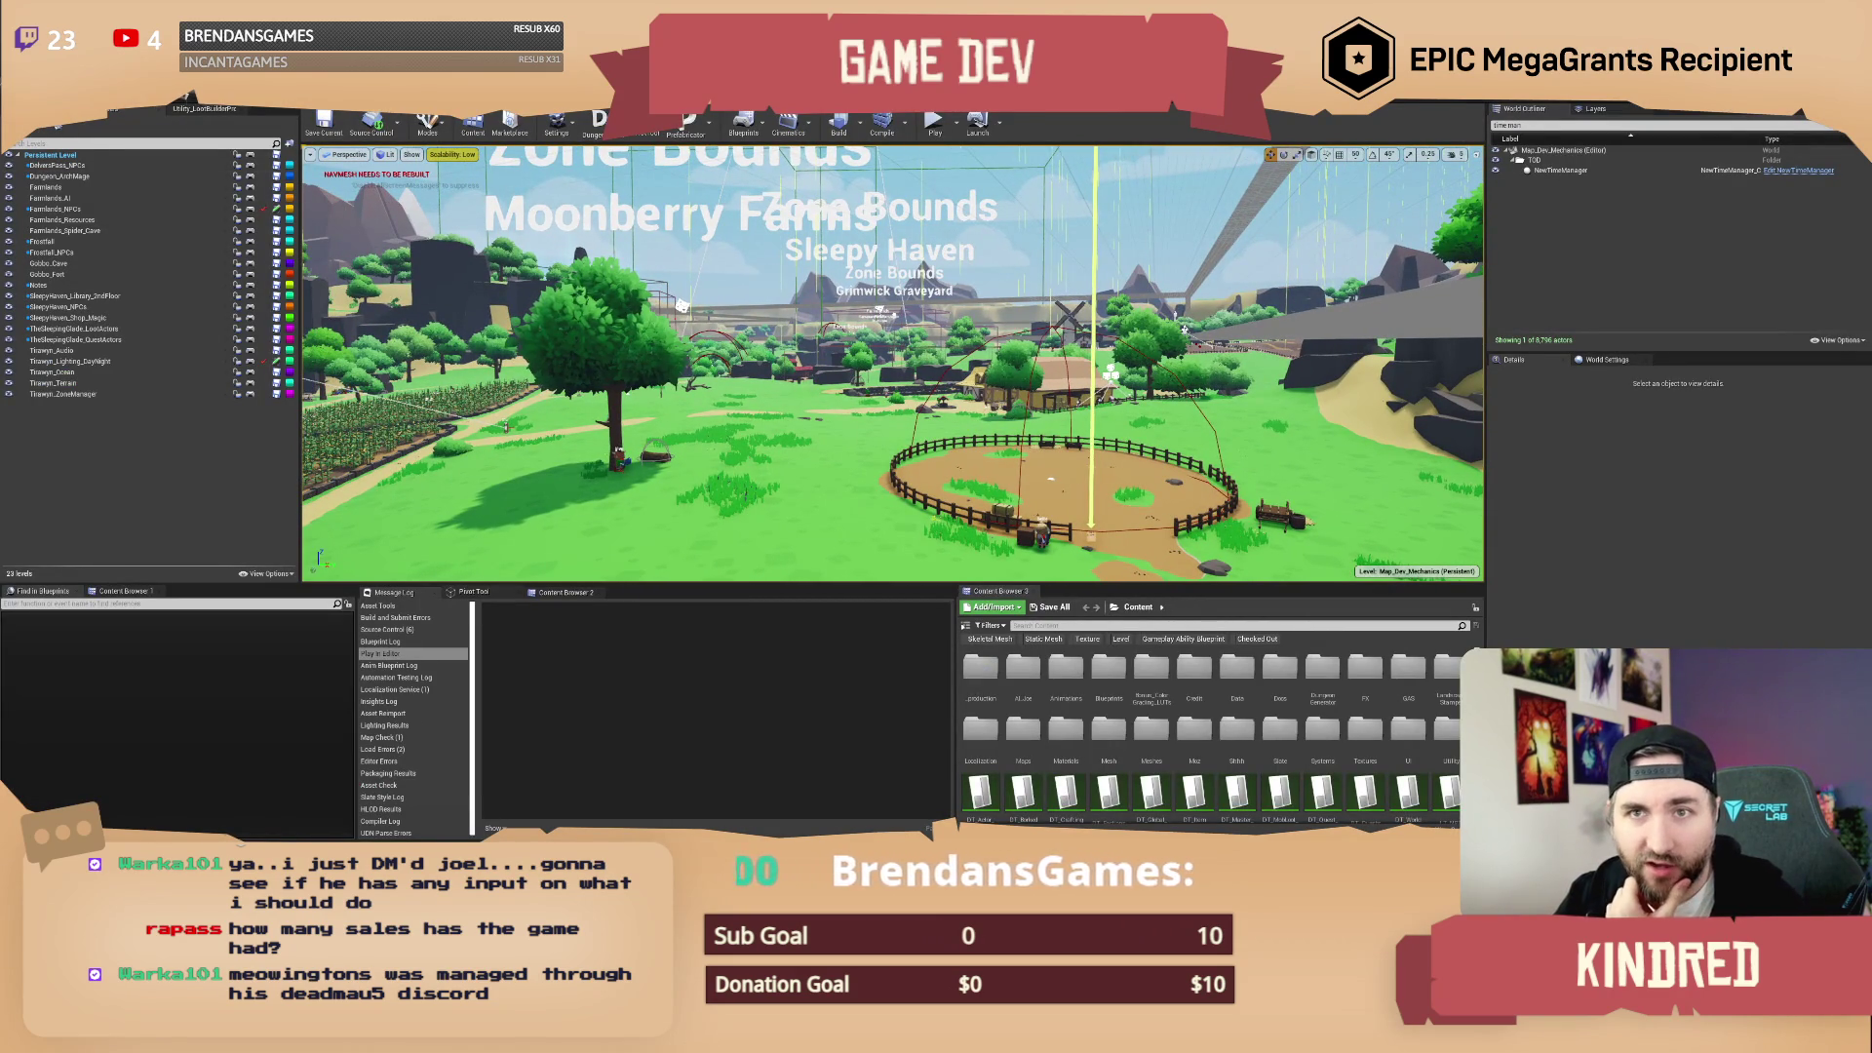
{"action": "left_click", "coordinate": [185, 104]}
{"action": "left_click_drag", "start_coordinate": [797, 292], "coordinate": [696, 208]}
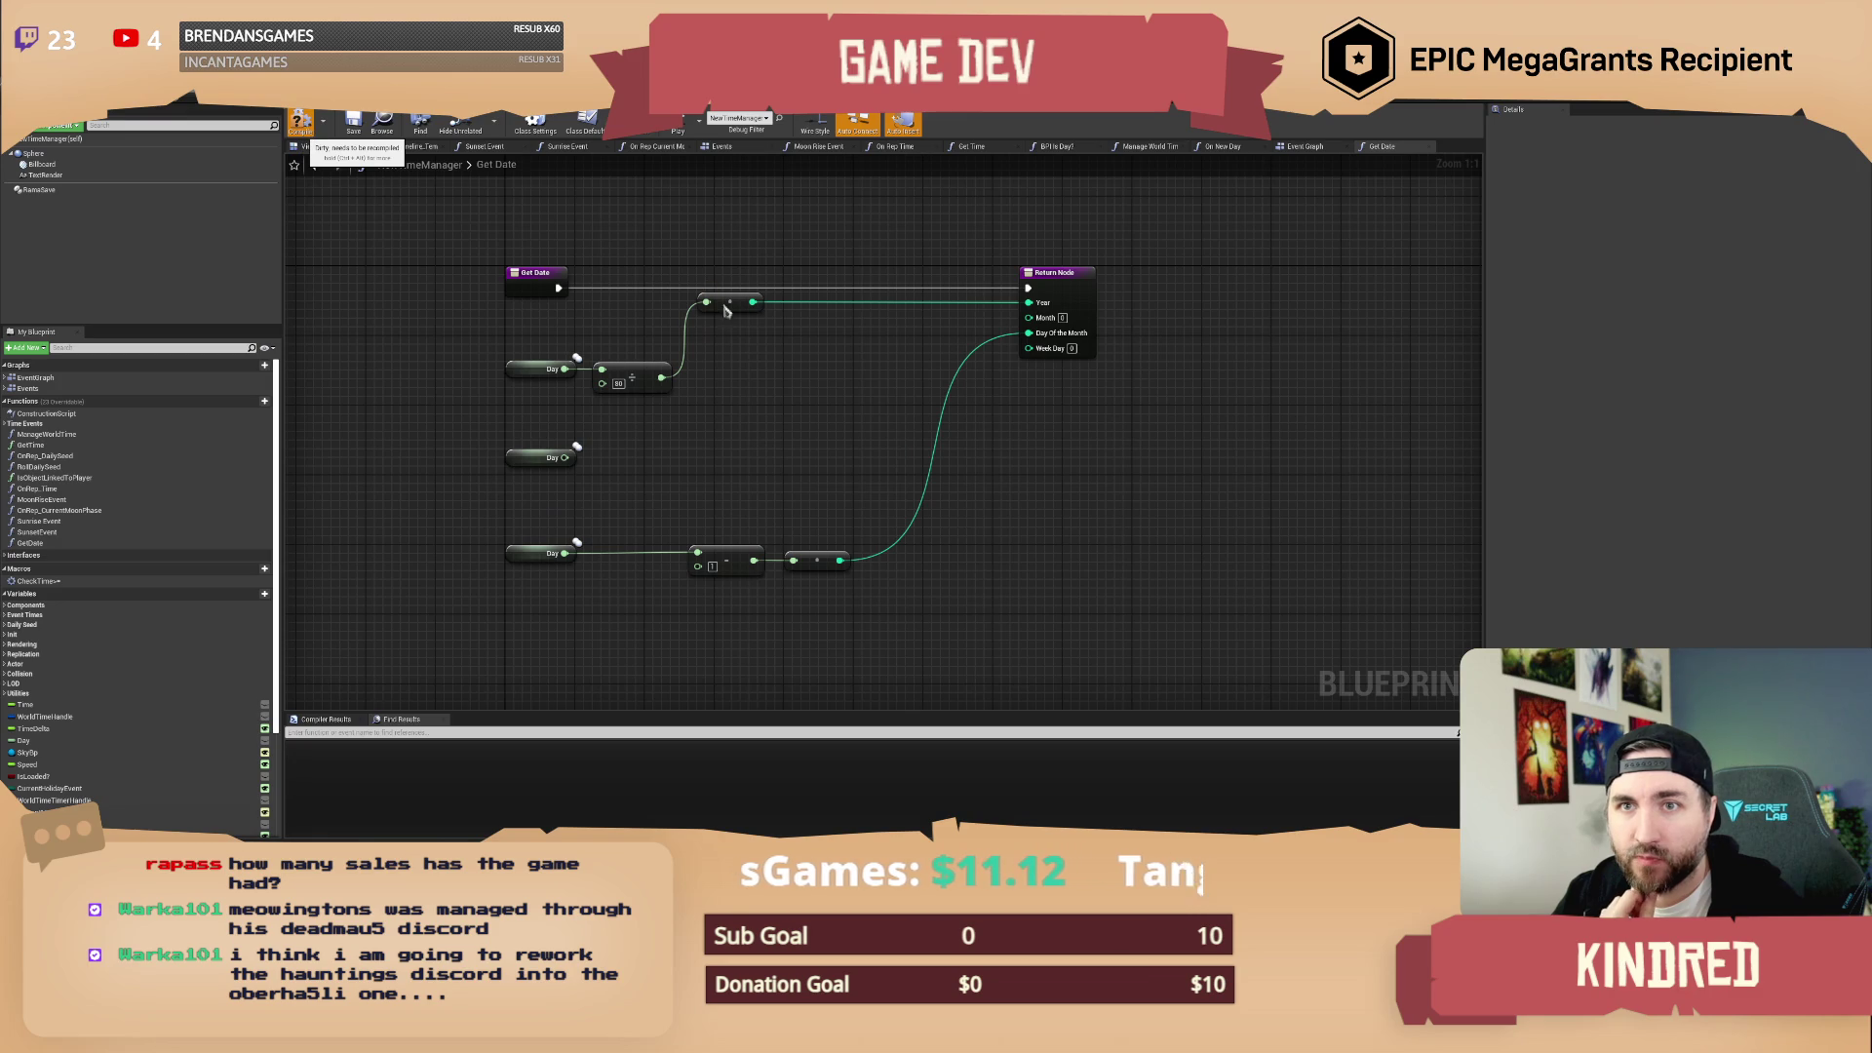
{"action": "mouse_move", "coordinate": [795, 468]}
{"action": "left_mouse_down"}
{"action": "mouse_move", "coordinate": [806, 447]}
{"action": "mouse_move", "coordinate": [775, 406]}
{"action": "mouse_move", "coordinate": [836, 450]}
{"action": "left_mouse_up"}
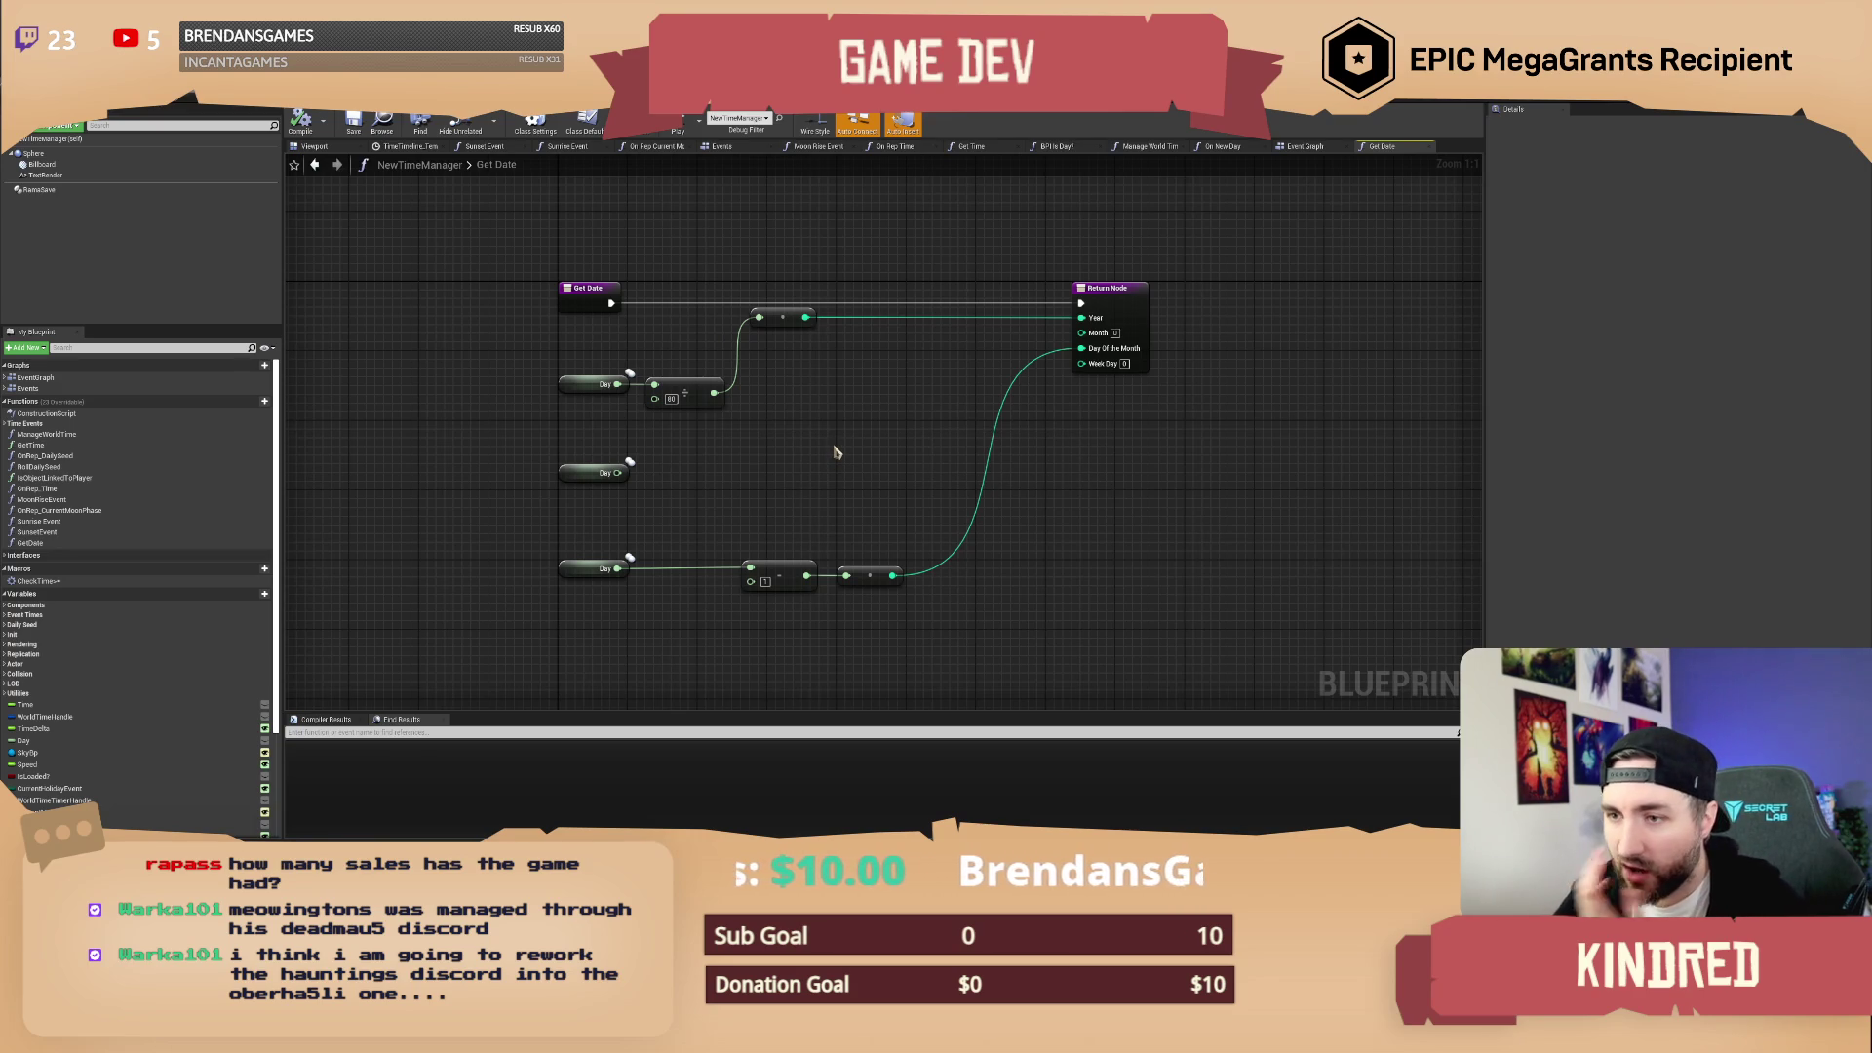
{"action": "left_click_drag", "start_coordinate": [840, 430], "coordinate": [844, 460]}
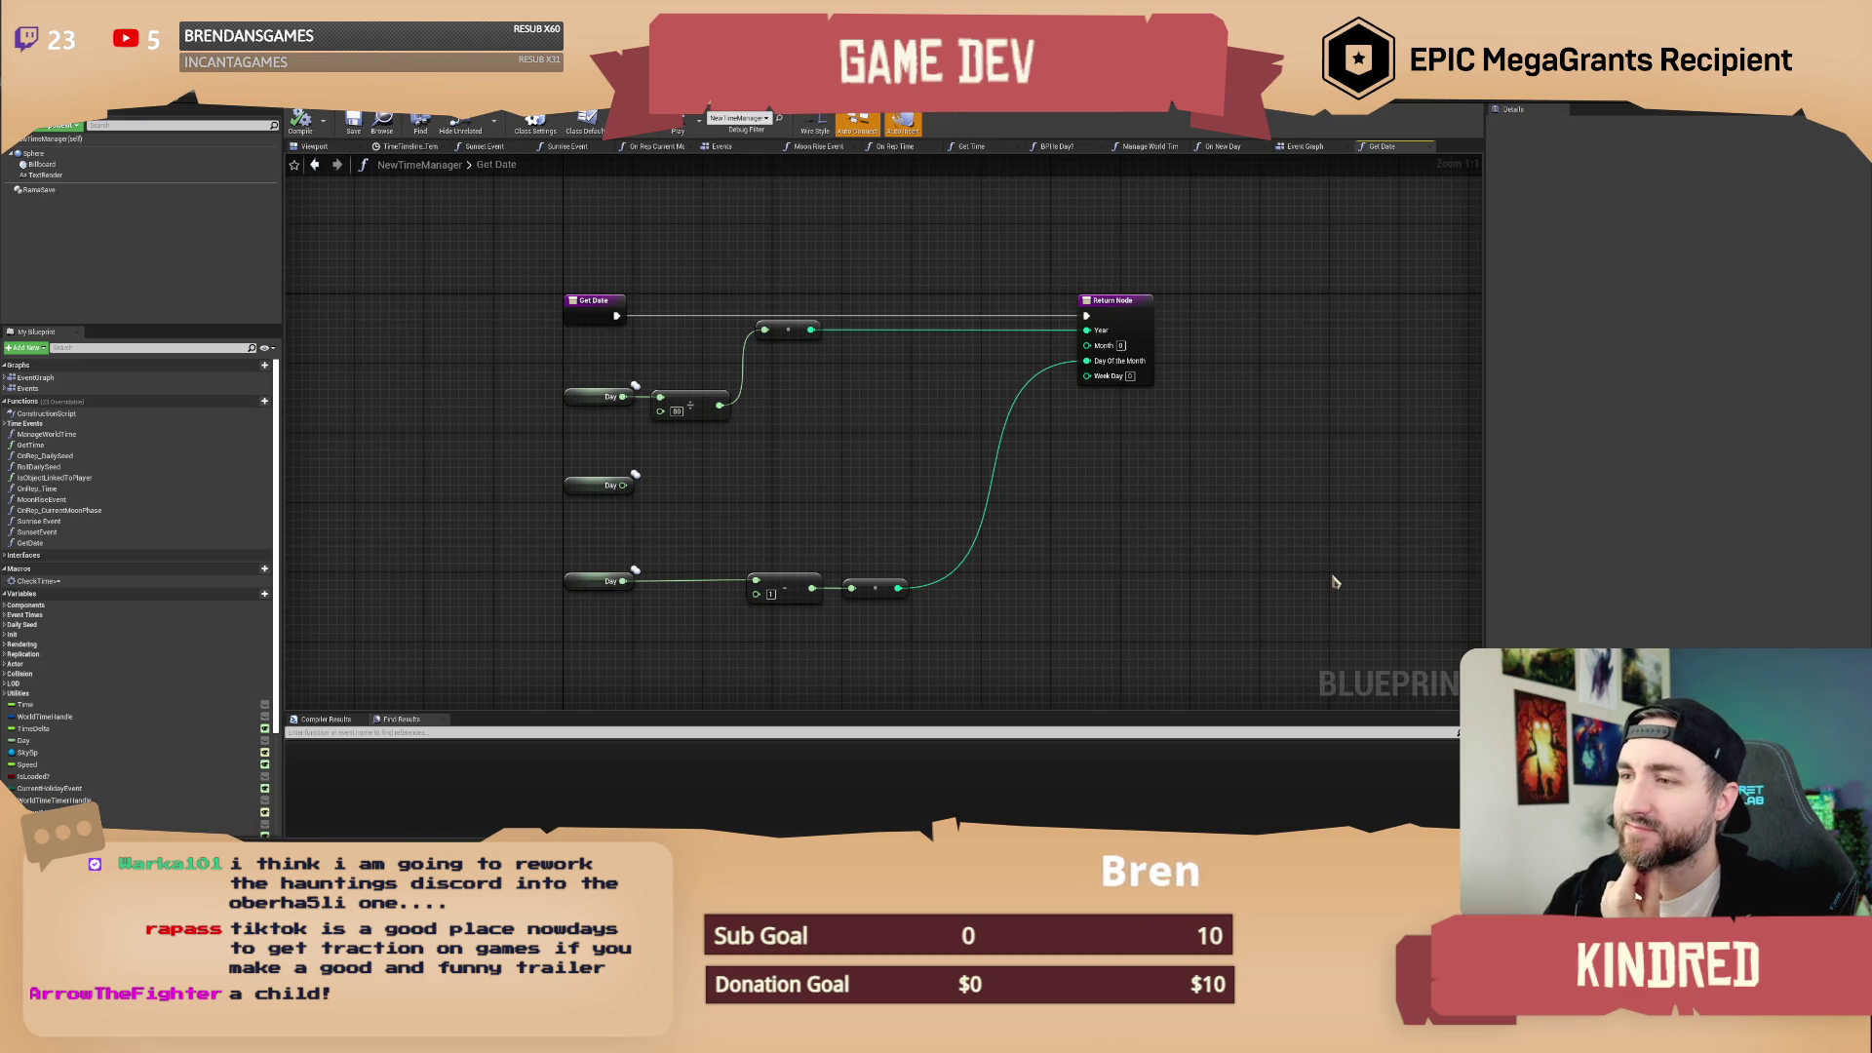
{"action": "mouse_move", "coordinate": [933, 468]}
{"action": "left_mouse_down"}
{"action": "mouse_move", "coordinate": [956, 476]}
{"action": "mouse_move", "coordinate": [924, 471]}
{"action": "left_mouse_up"}
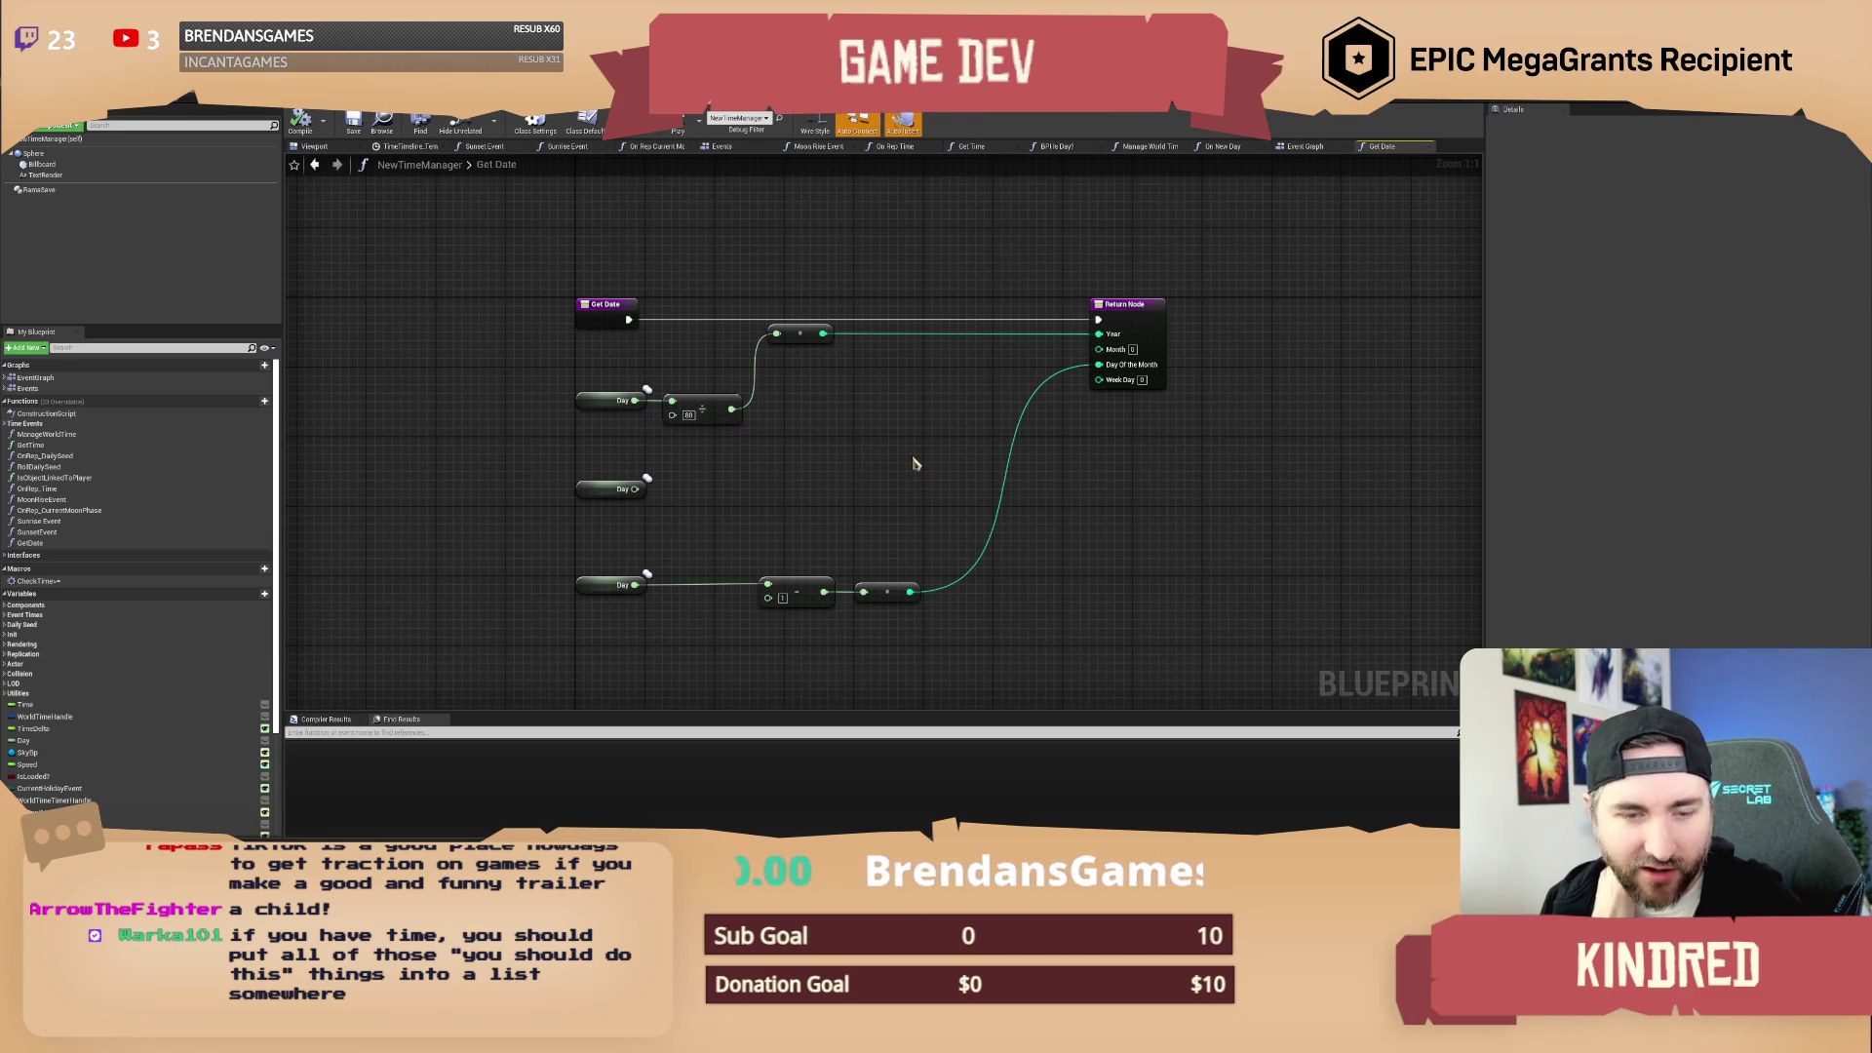
{"action": "scroll", "coordinate": [853, 454], "scroll_direction": "down", "scroll_amount": 1}
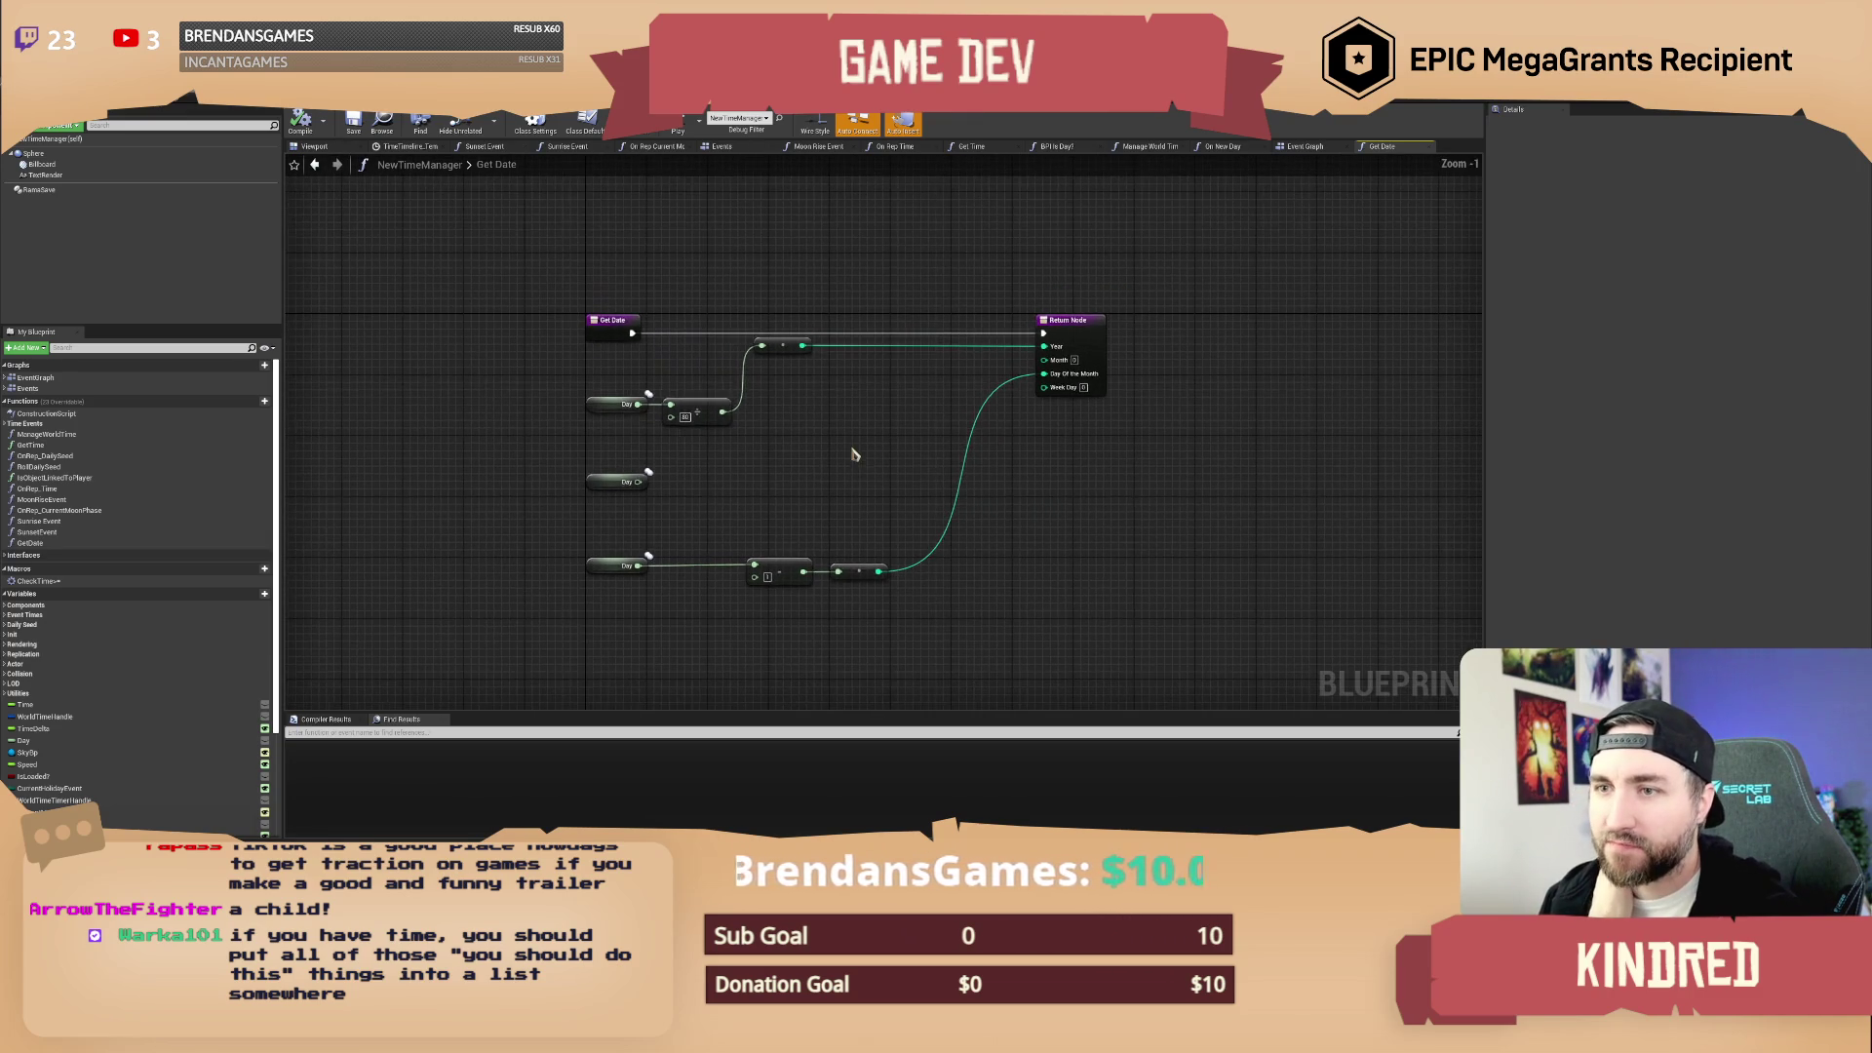
{"action": "left_click_drag", "start_coordinate": [854, 453], "coordinate": [865, 469]}
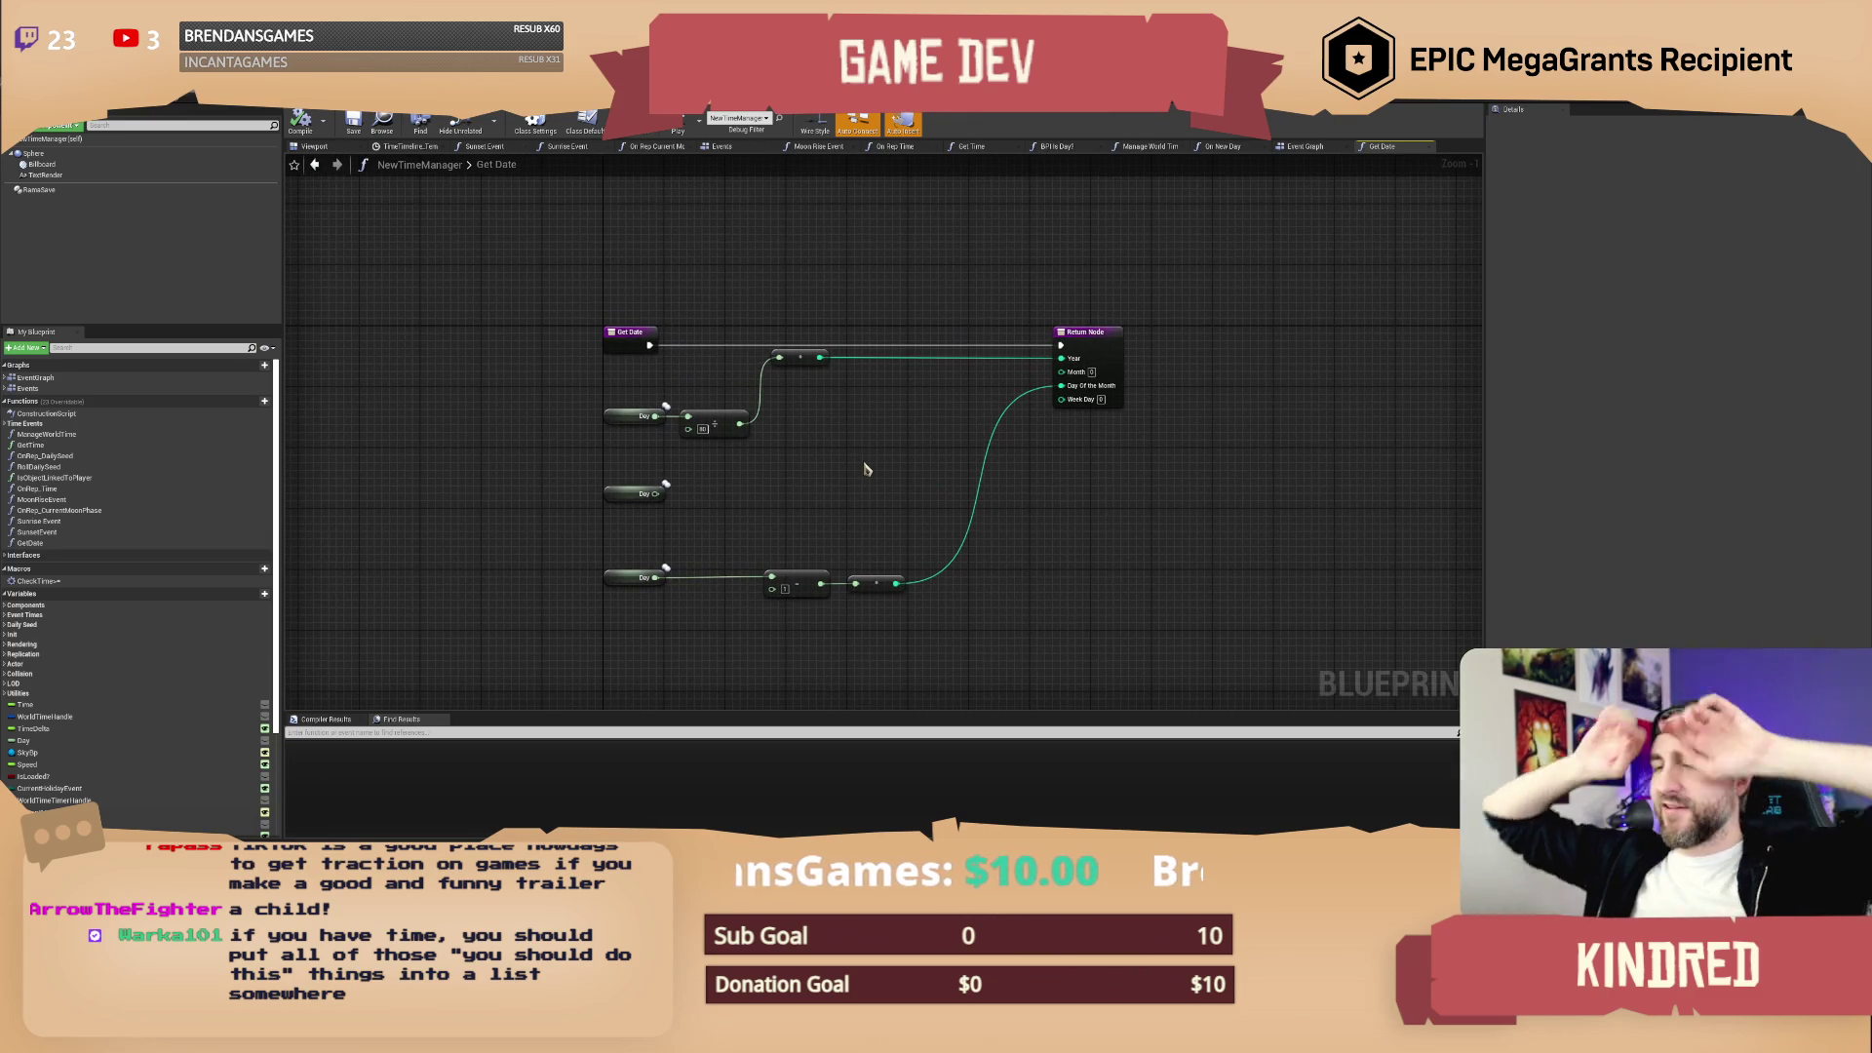
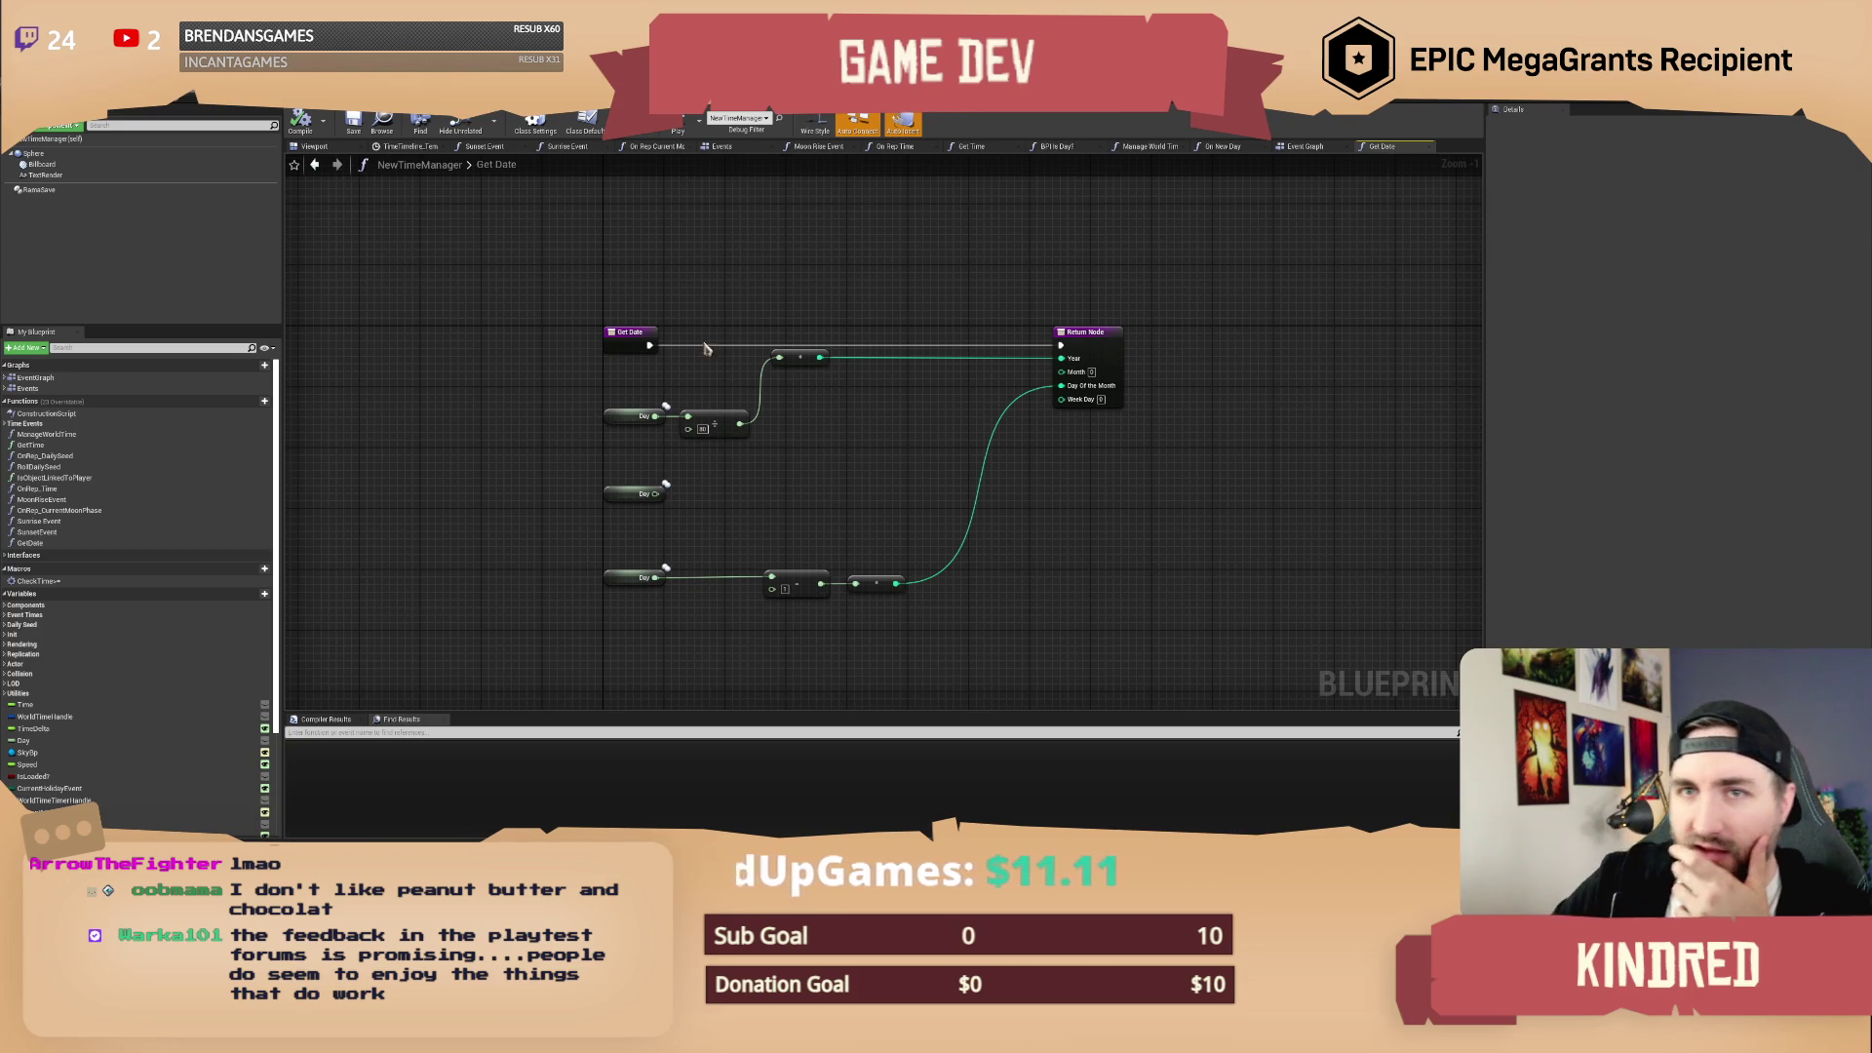
Step: Leave the Get Date graph for the level view, then bring up the Mewgenics Steam page in Chrome
{"action": "key", "text": "alt+Tab"}
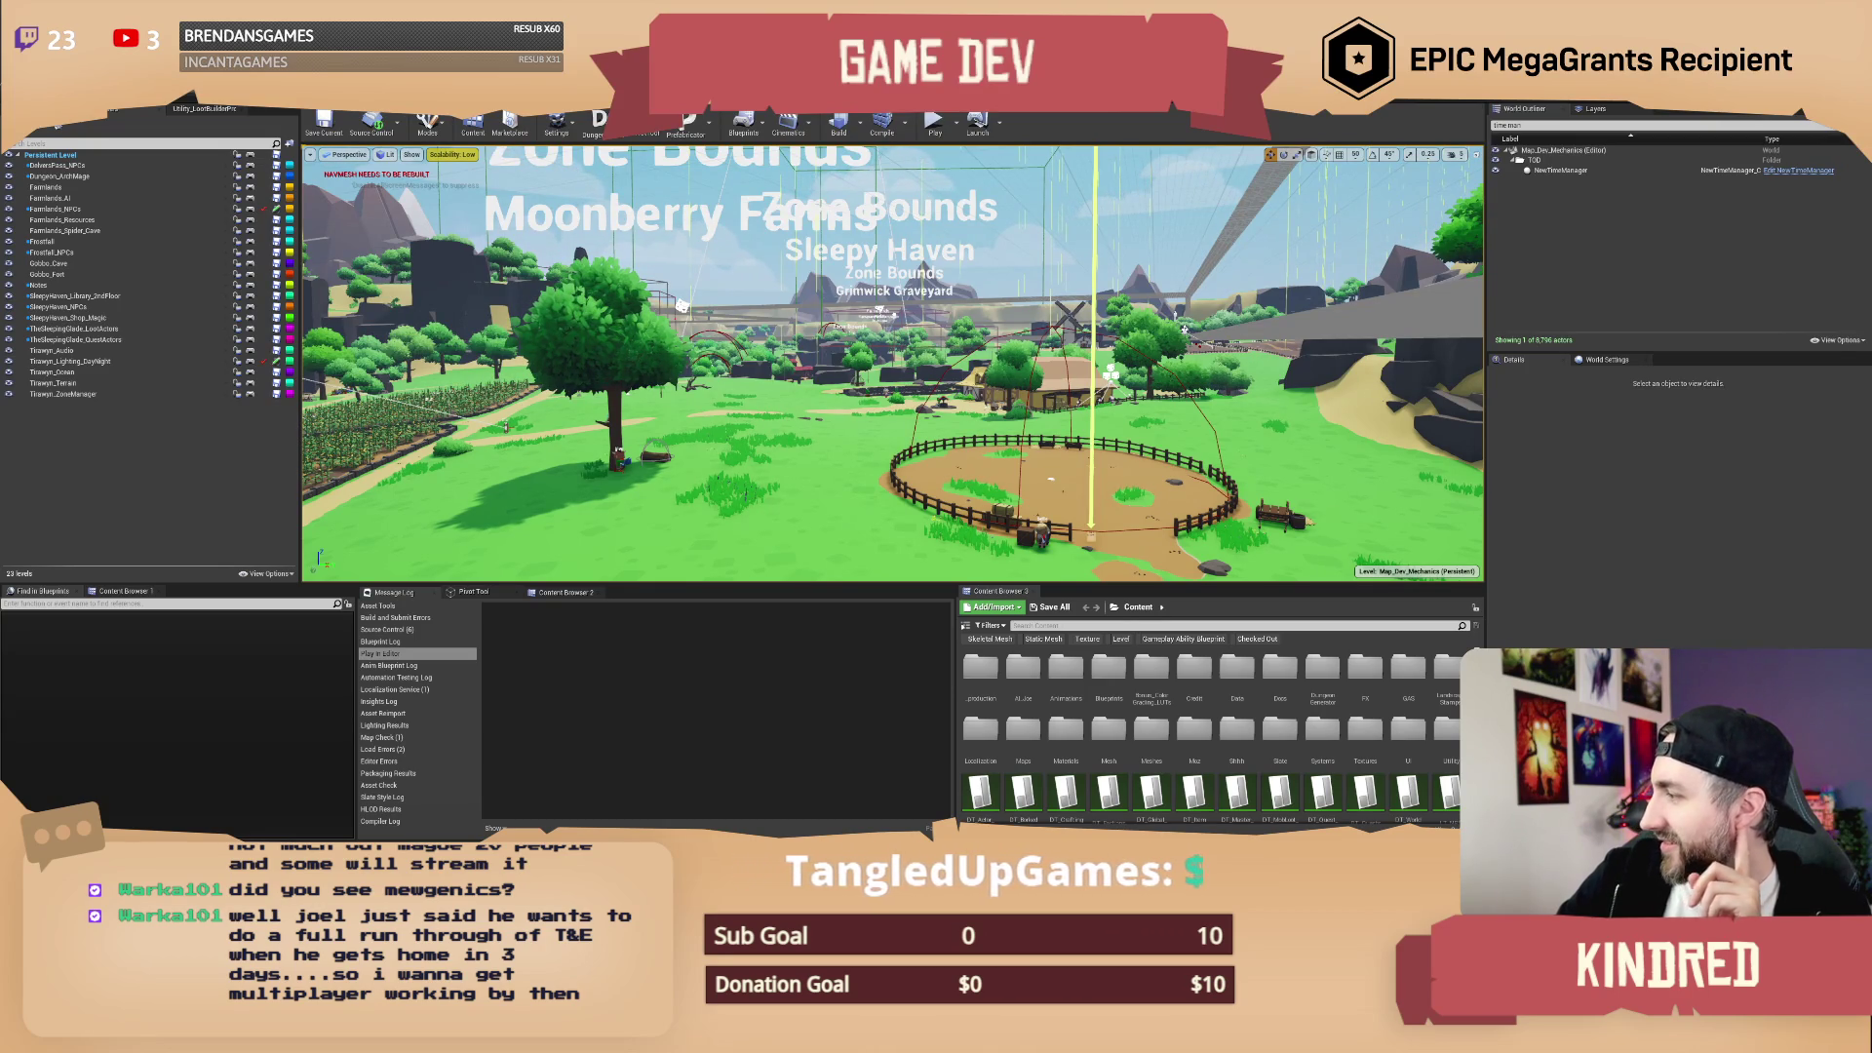
{"action": "key", "text": "alt+Tab"}
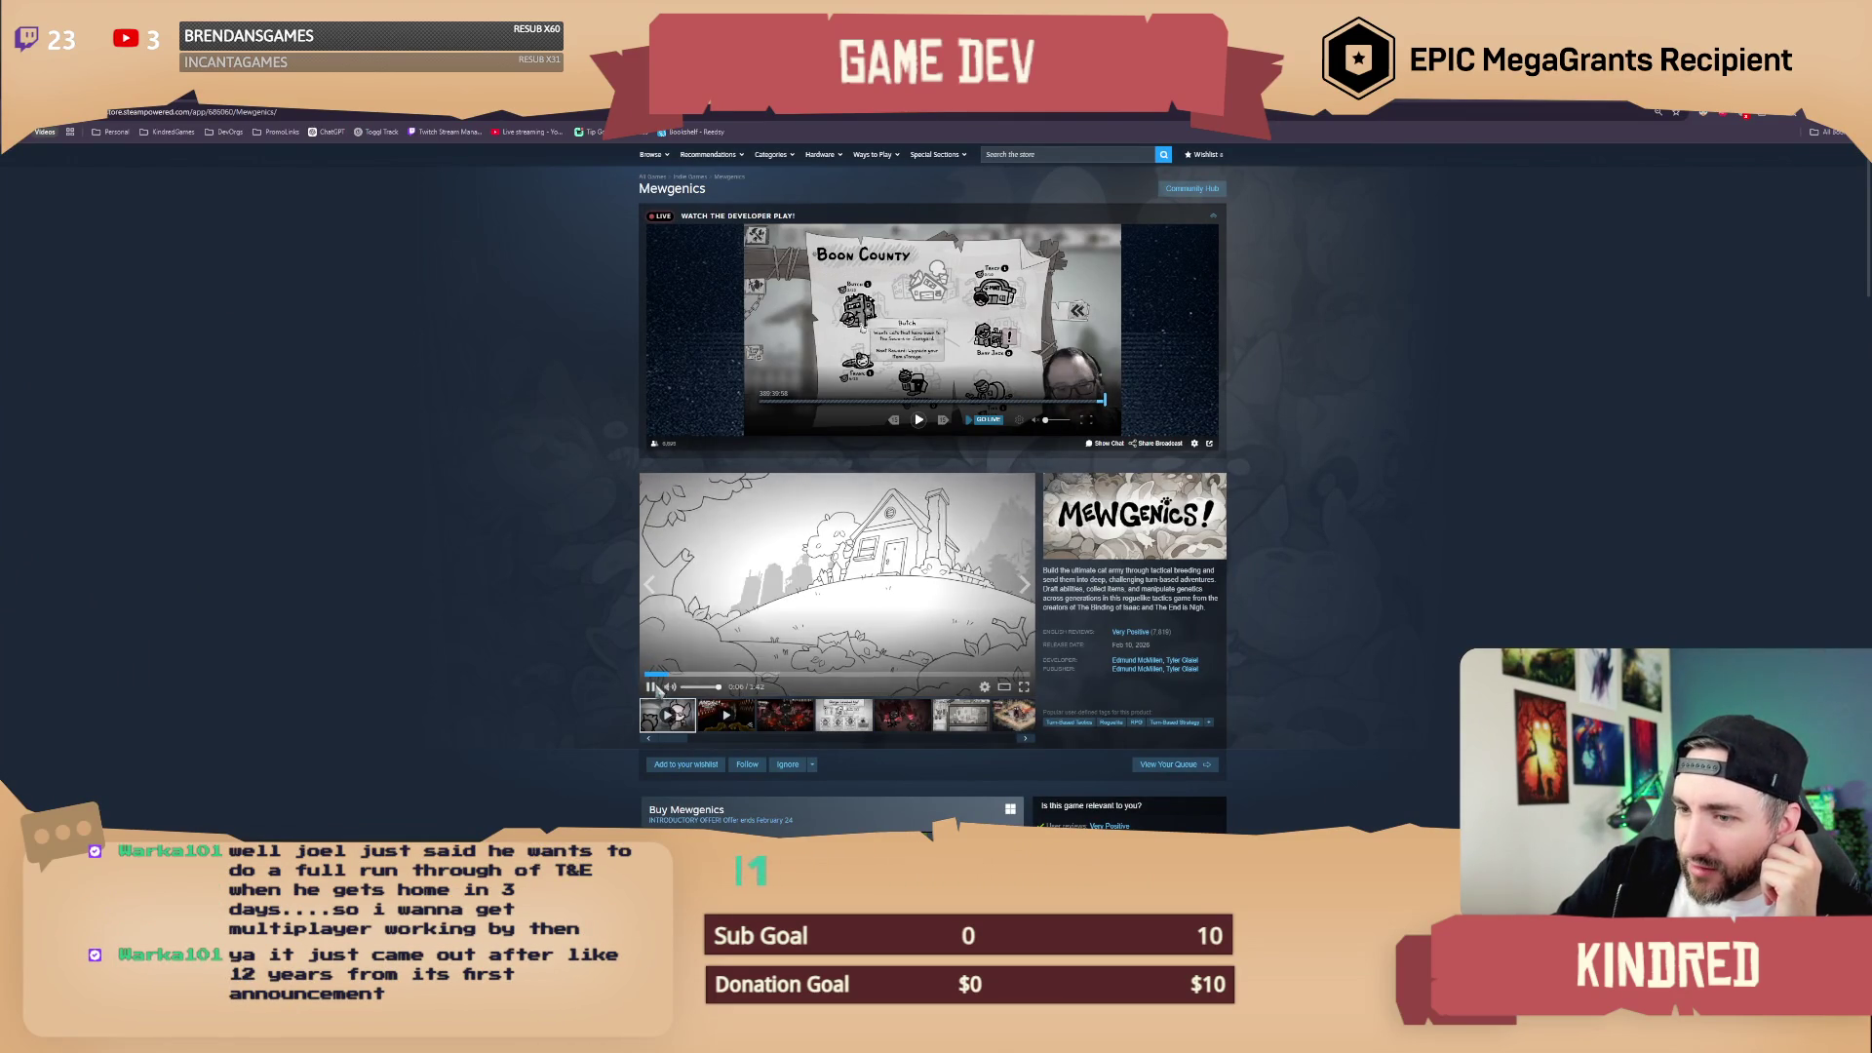
Step: Pause the Mewgenics trailer and browse down the store page before returning to the top
{"action": "left_click", "coordinate": [650, 687]}
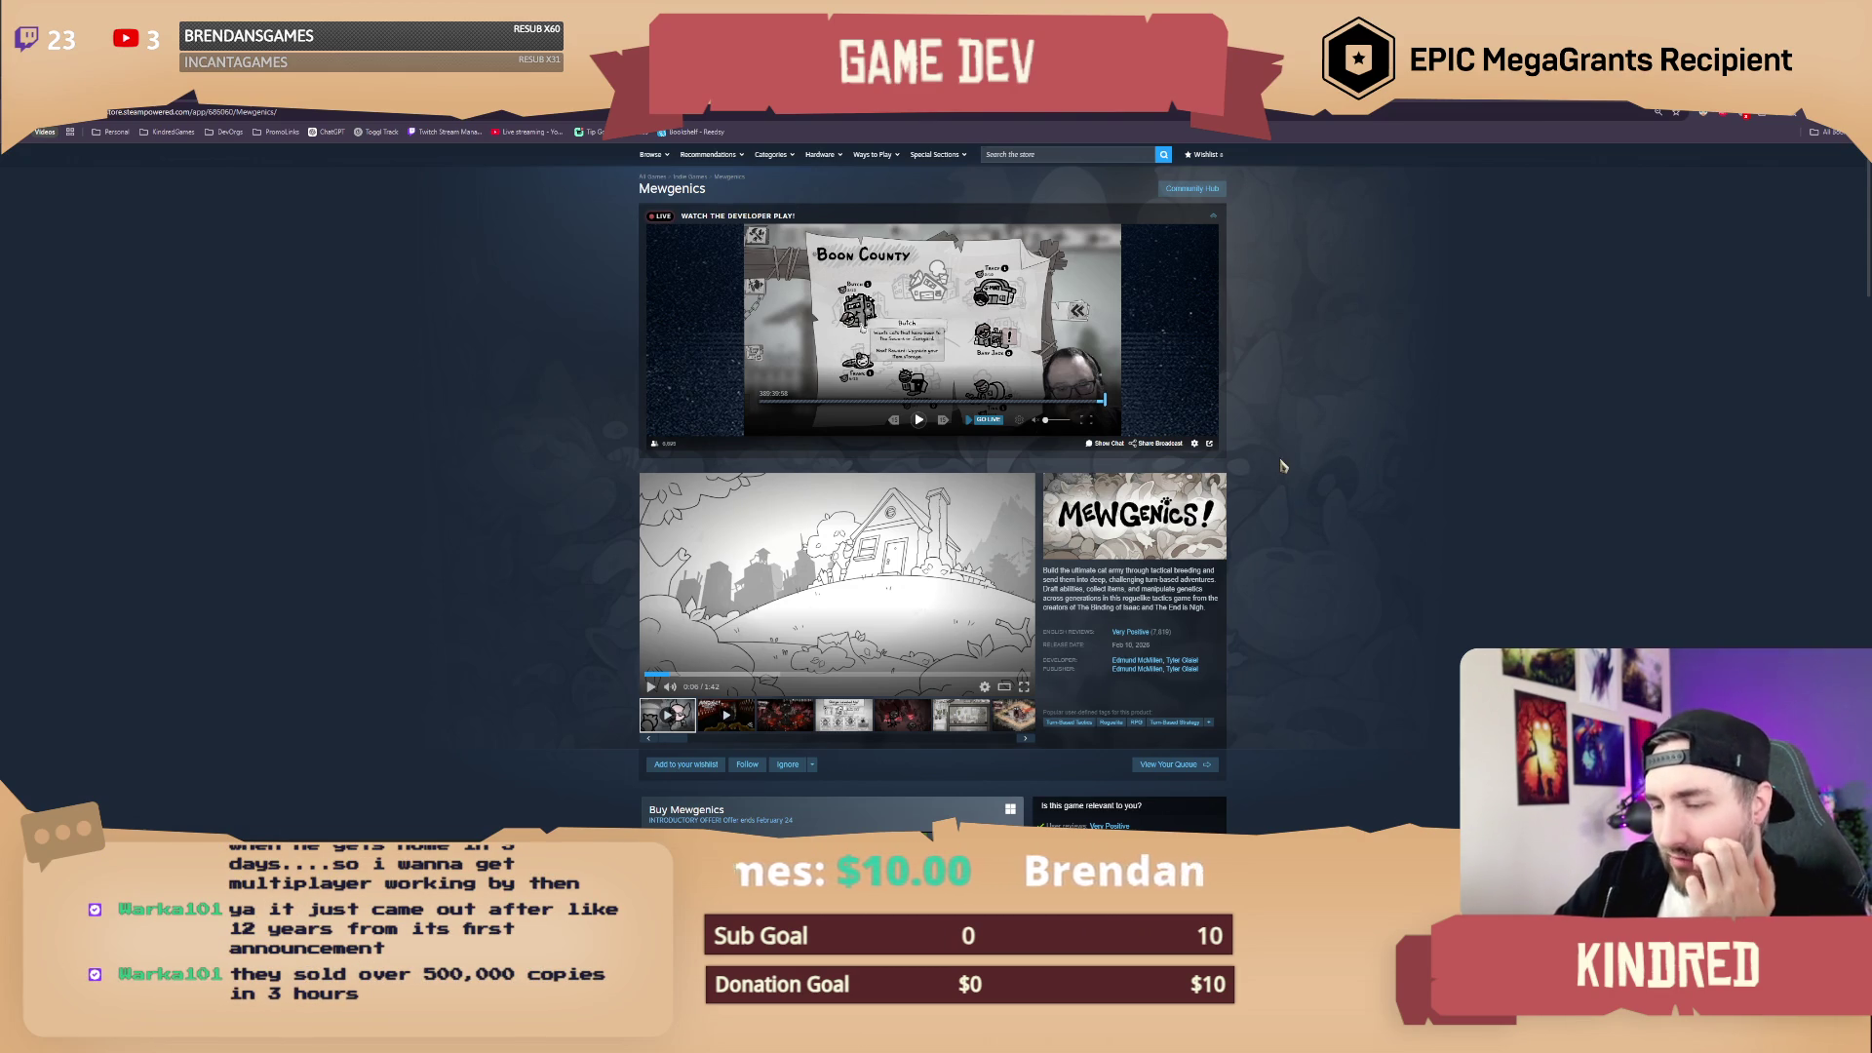
{"action": "scroll", "coordinate": [1285, 468], "scroll_direction": "down", "scroll_amount": 3}
{"action": "scroll", "coordinate": [1287, 470], "scroll_direction": "down", "scroll_amount": 3}
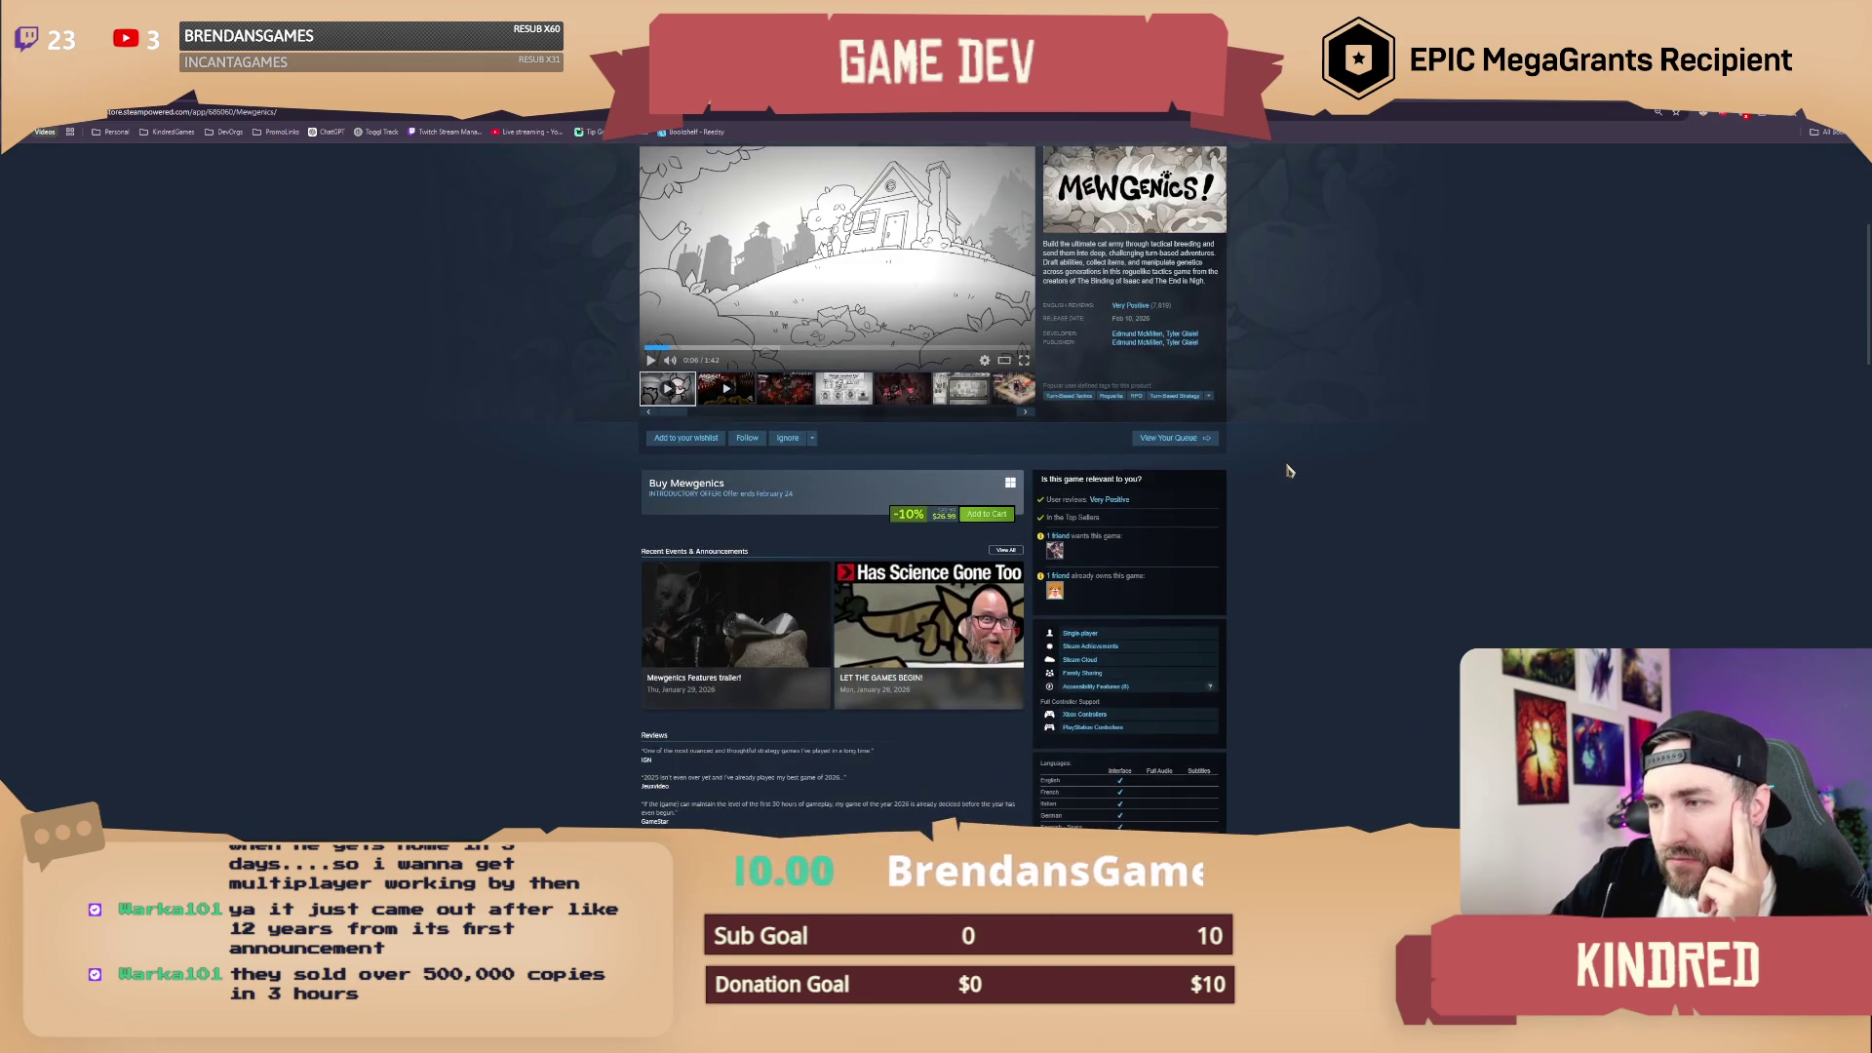
{"action": "scroll", "coordinate": [1287, 470], "scroll_direction": "up", "scroll_amount": 3}
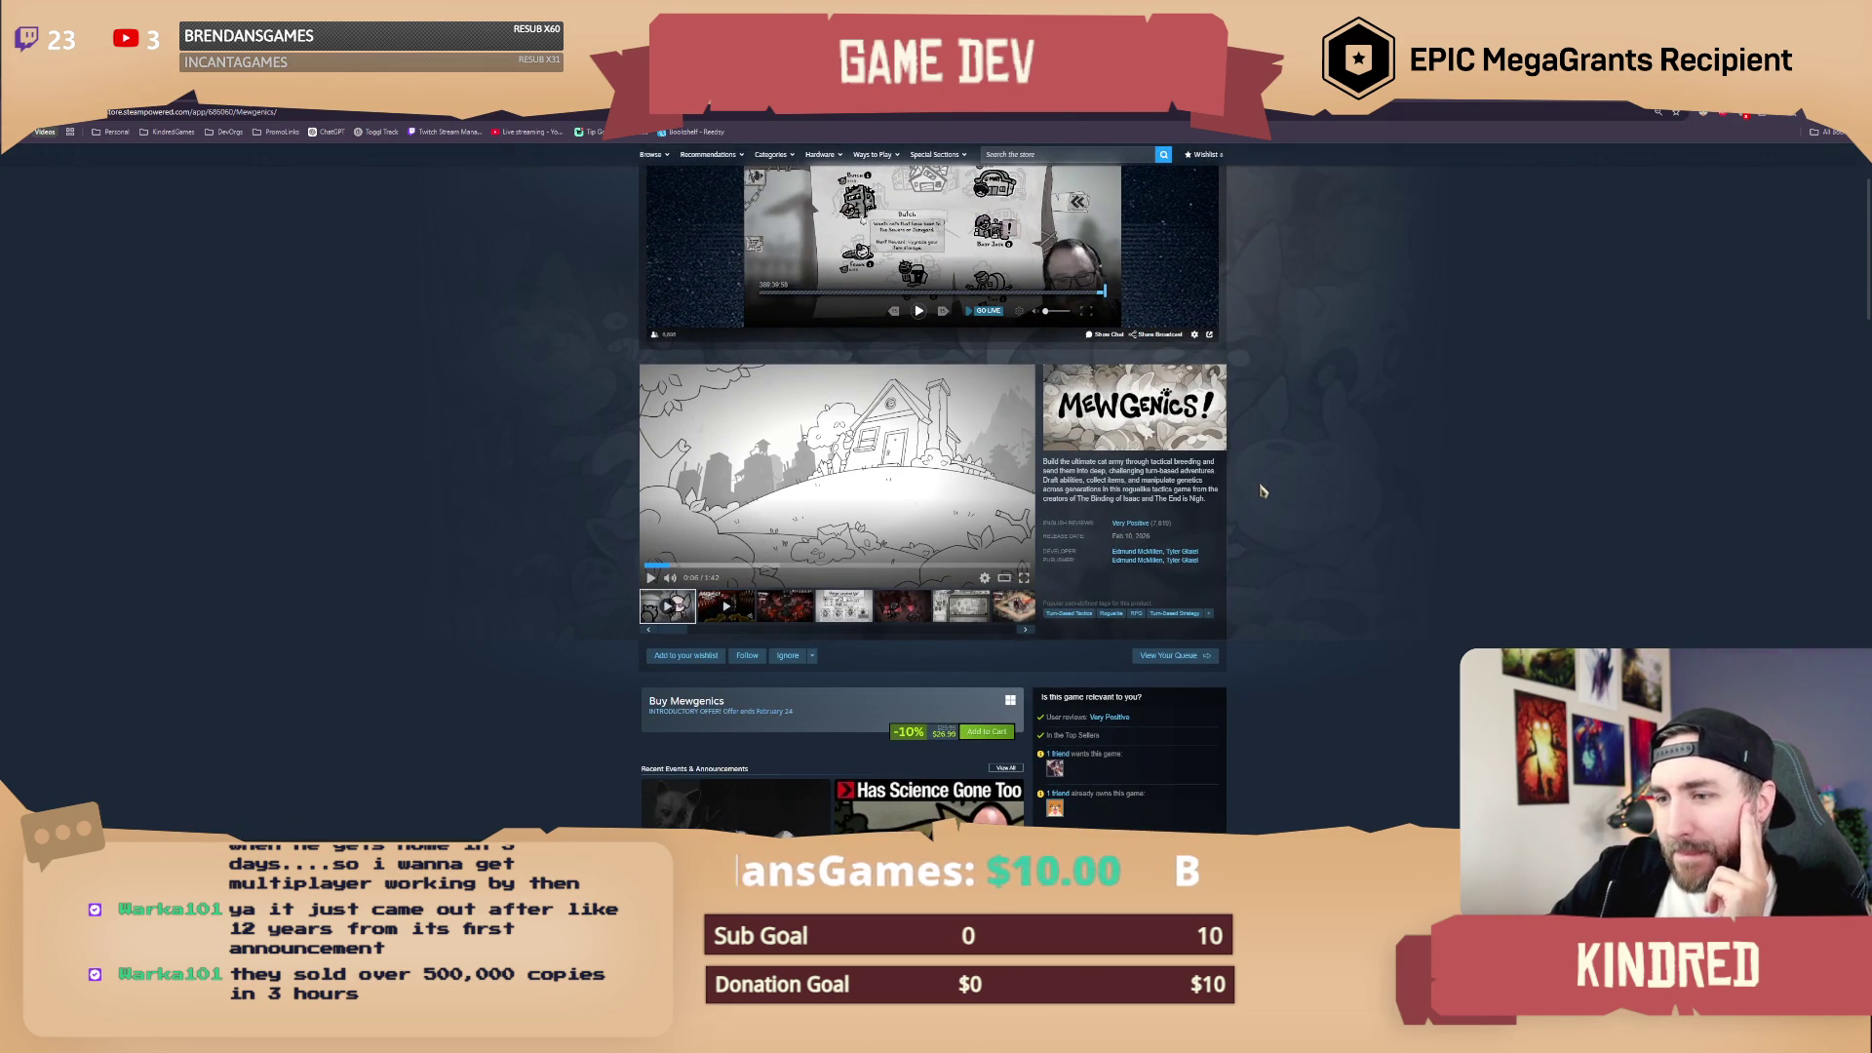
{"action": "scroll", "coordinate": [1259, 492], "scroll_direction": "down", "scroll_amount": 3}
{"action": "scroll", "coordinate": [1261, 490], "scroll_direction": "up", "scroll_amount": 3}
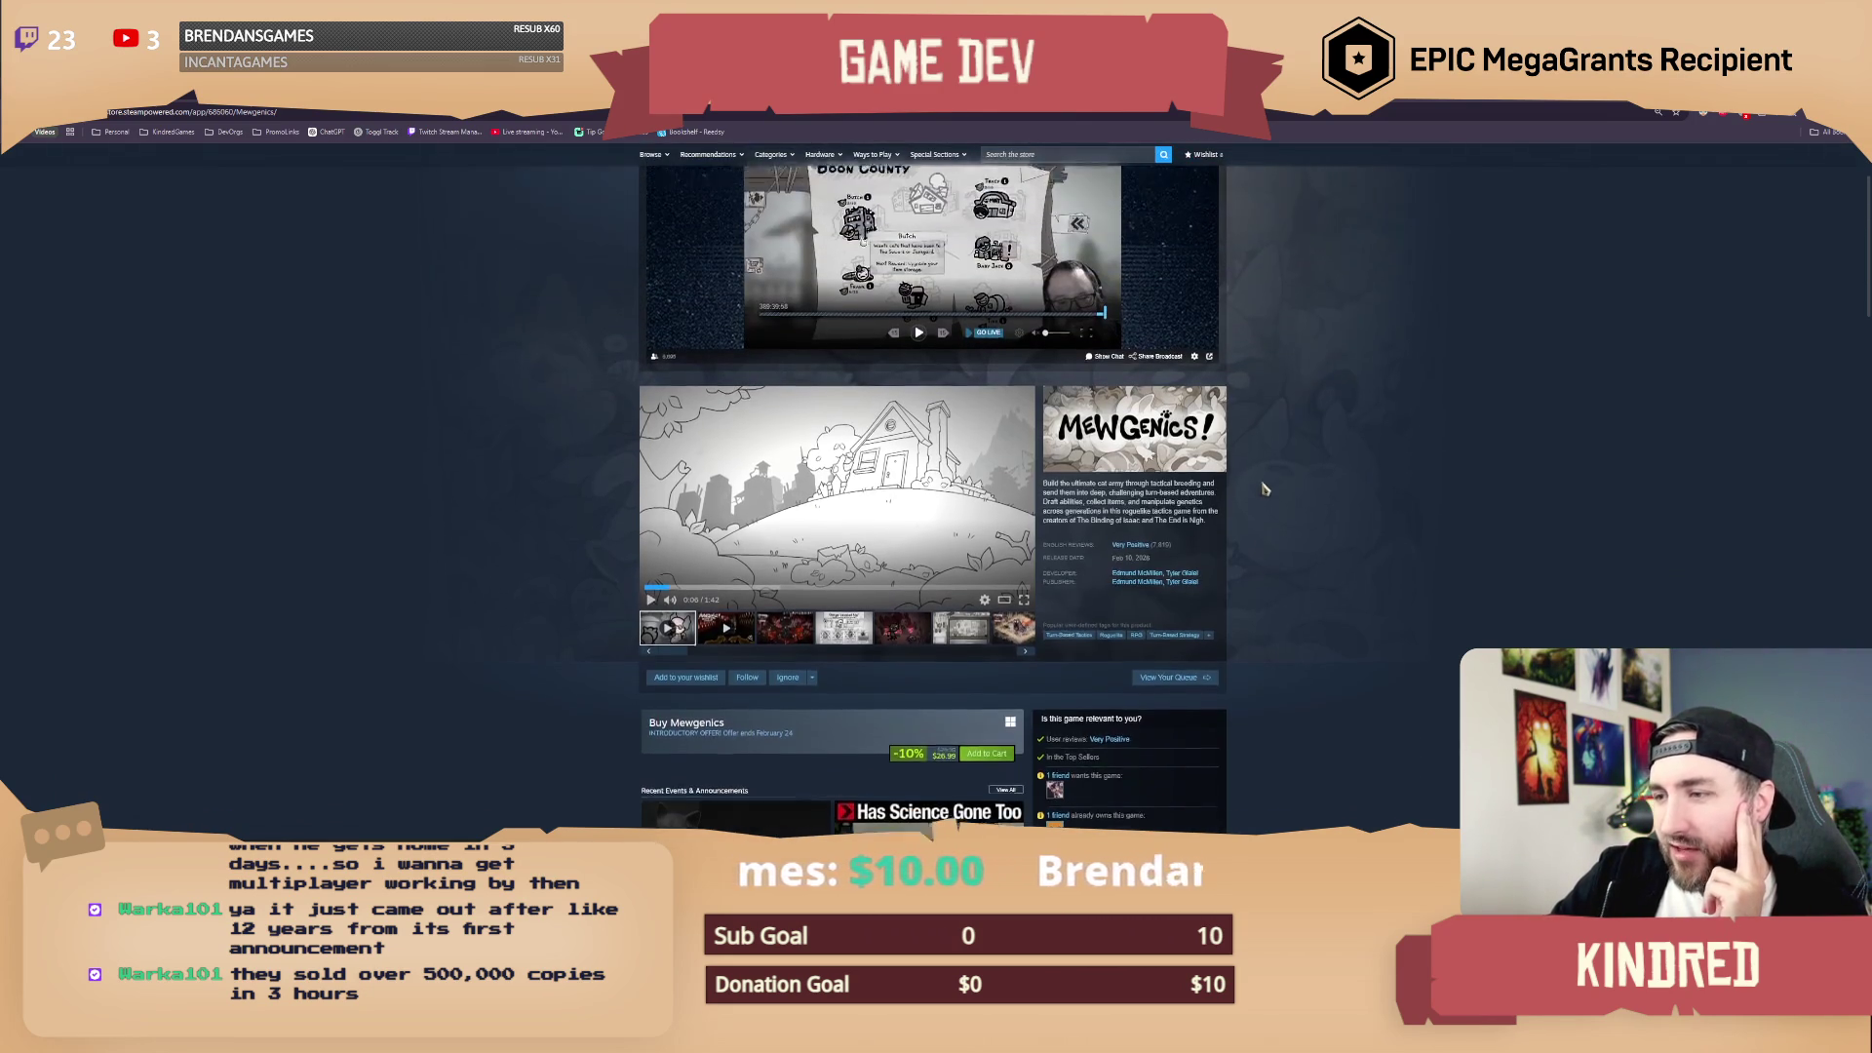
{"action": "scroll", "coordinate": [1257, 541], "scroll_direction": "up", "scroll_amount": 3}
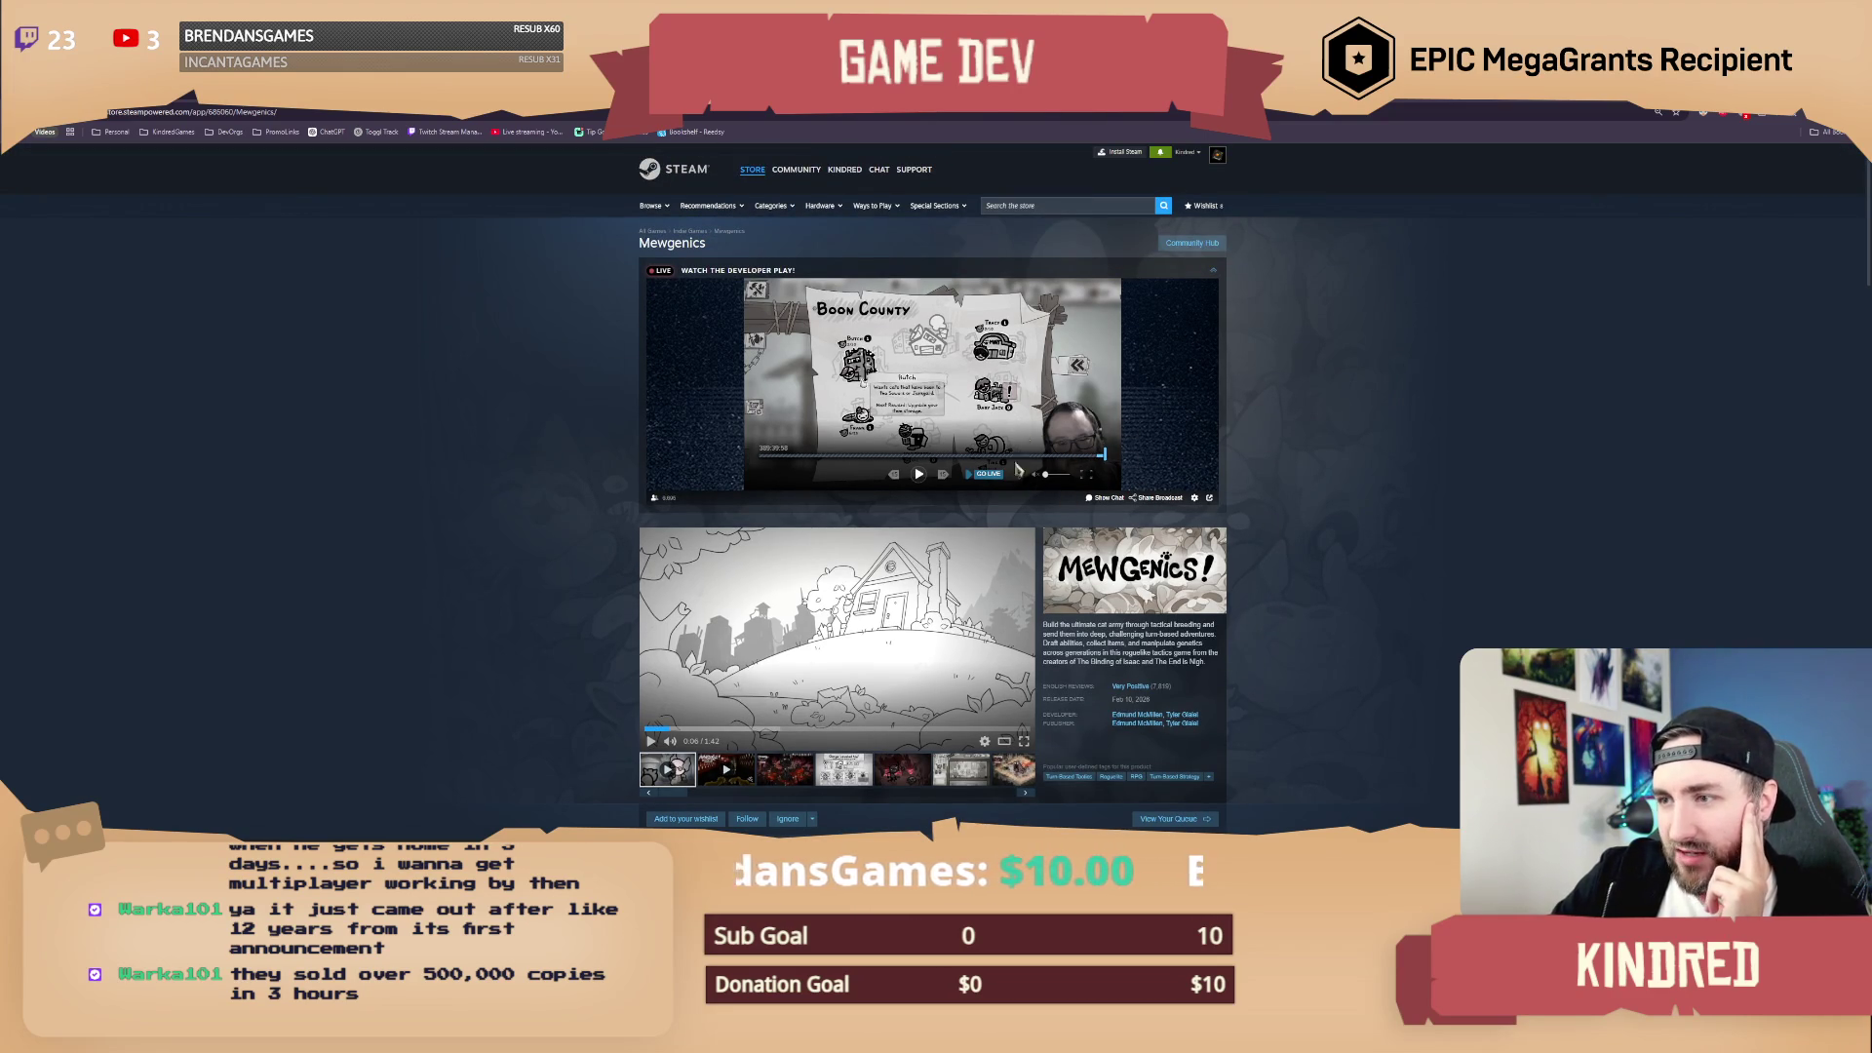
{"action": "scroll", "coordinate": [1278, 587], "scroll_direction": "down", "scroll_amount": 15}
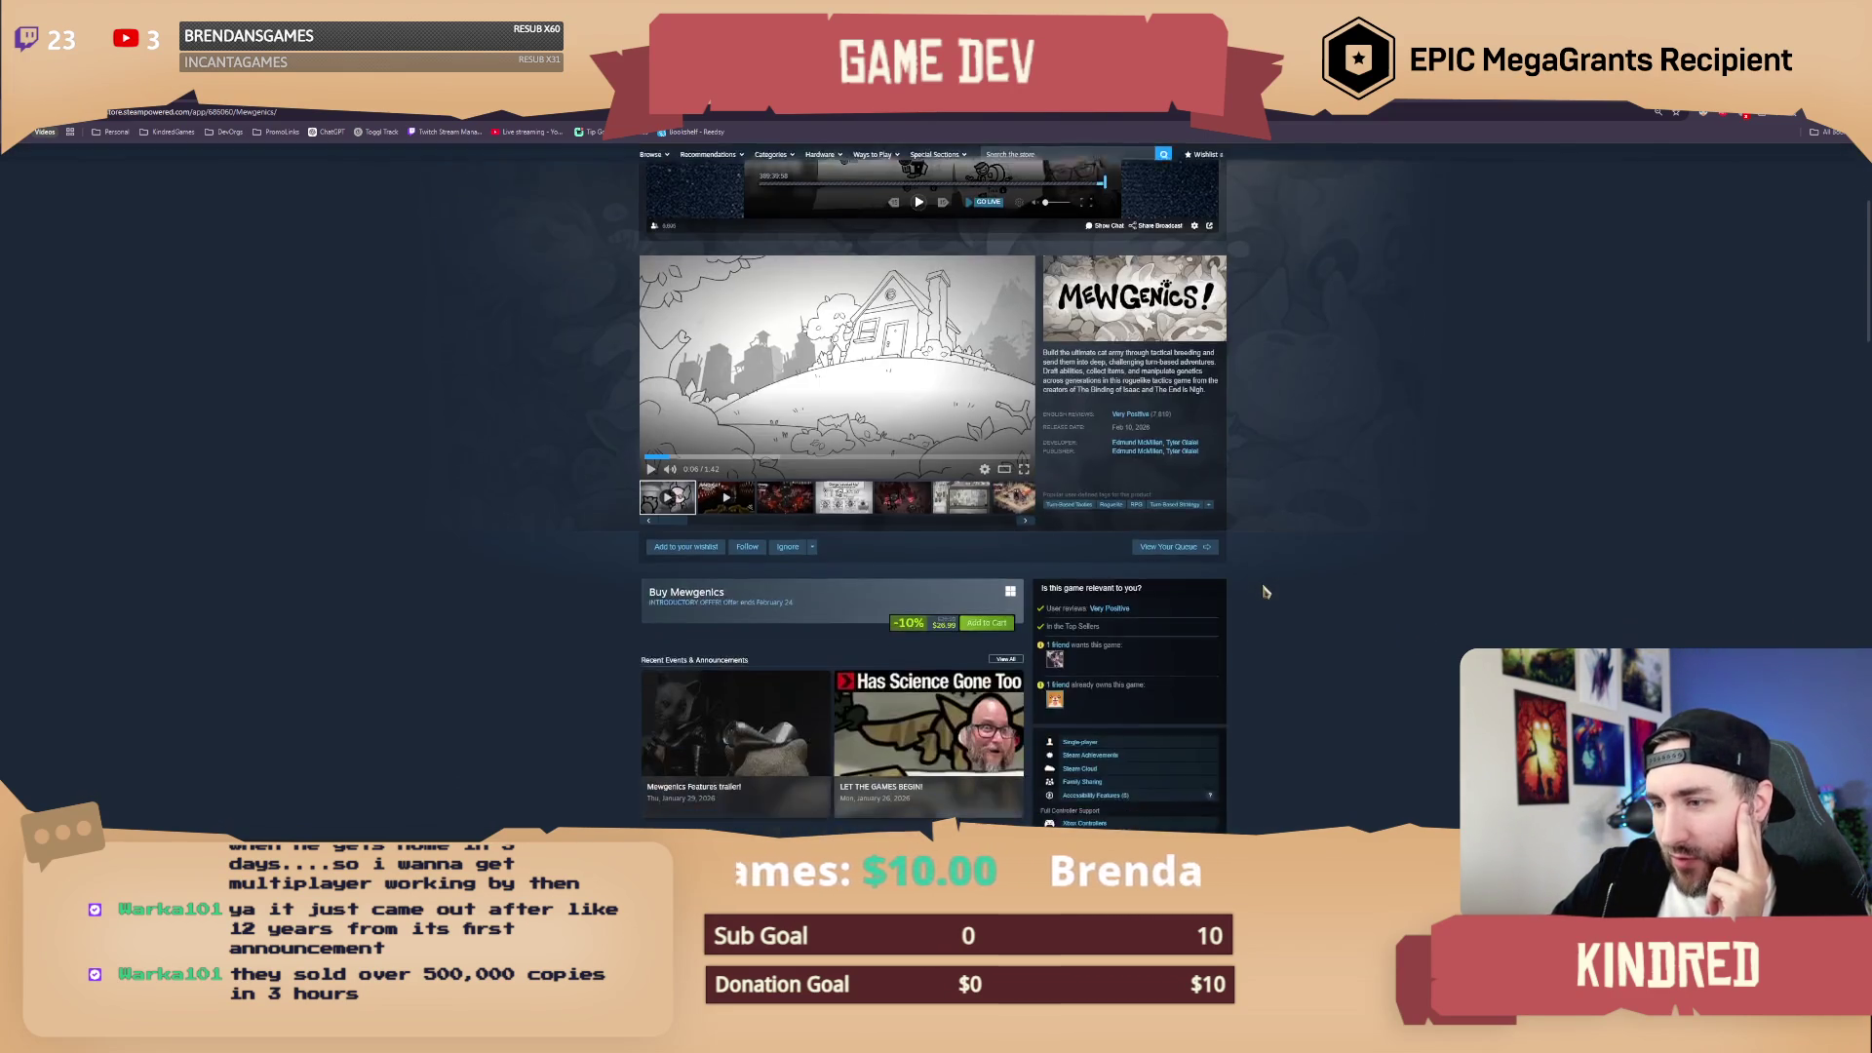
{"action": "scroll", "coordinate": [1265, 592], "scroll_direction": "down", "scroll_amount": 2}
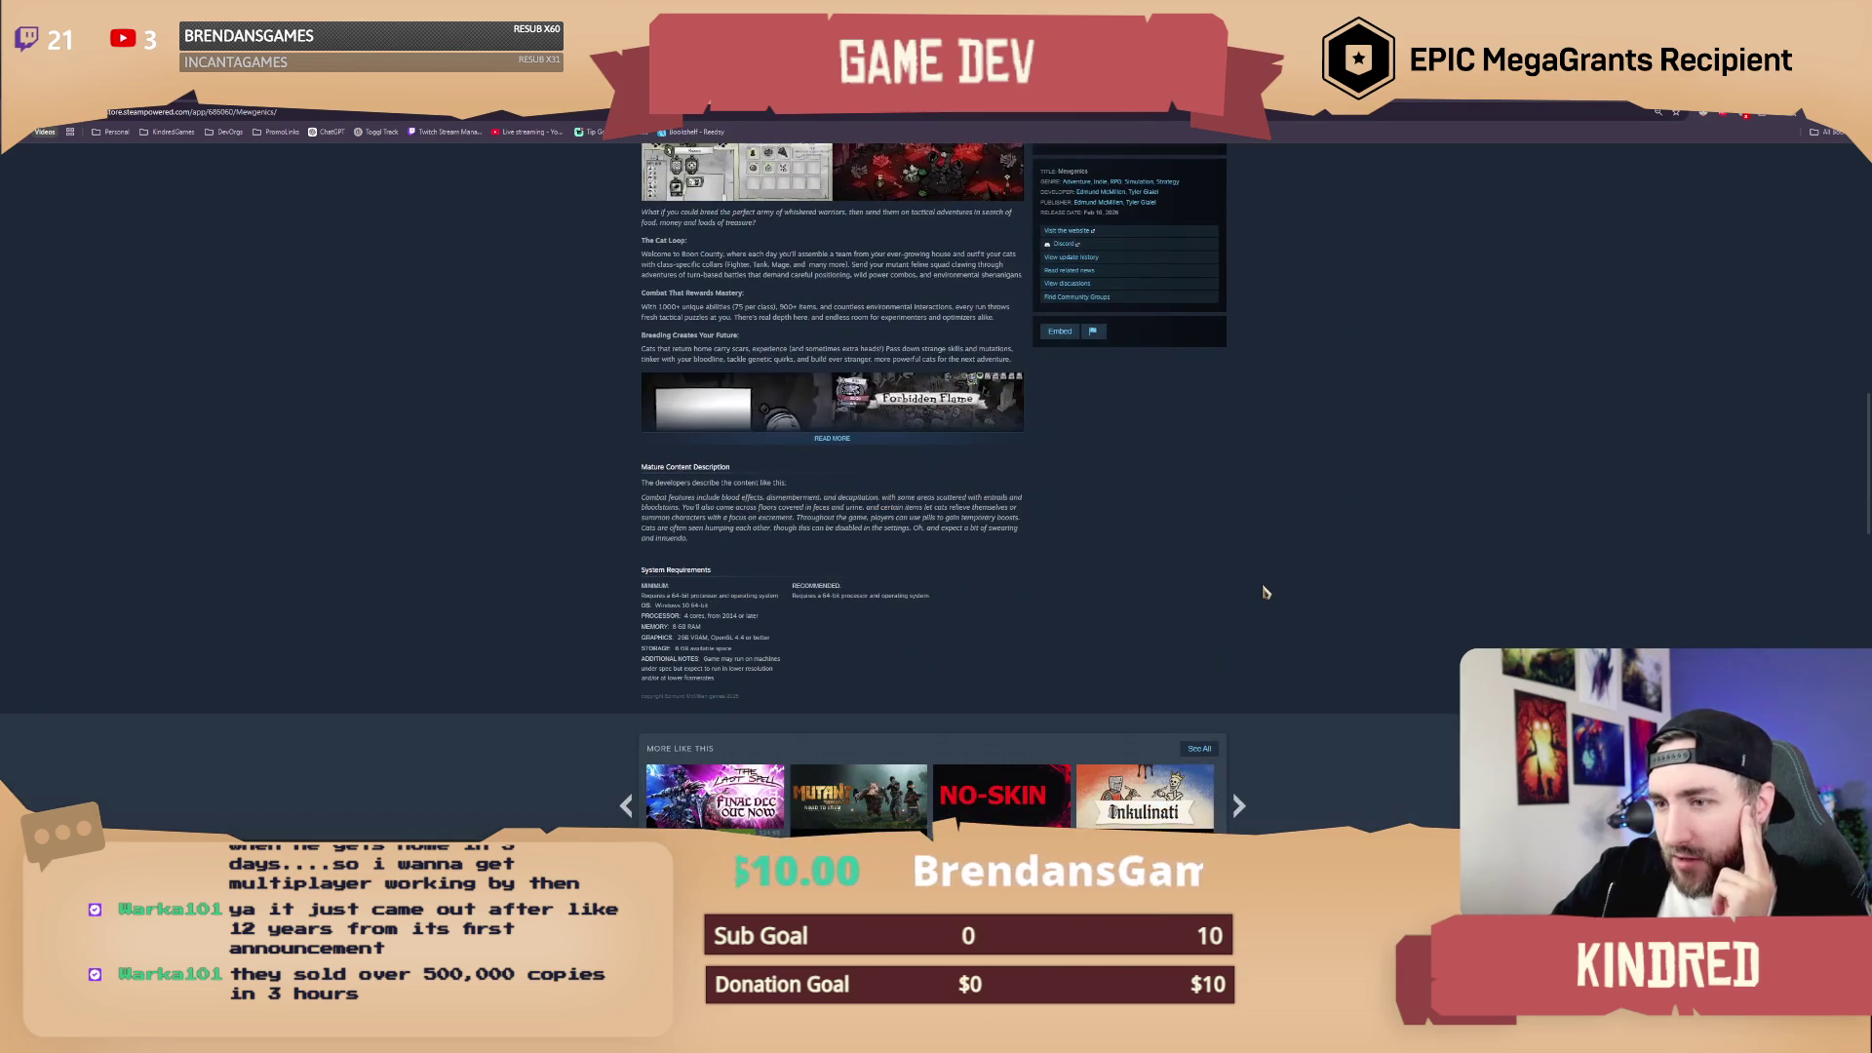
{"action": "scroll", "coordinate": [1265, 592], "scroll_direction": "down", "scroll_amount": 4}
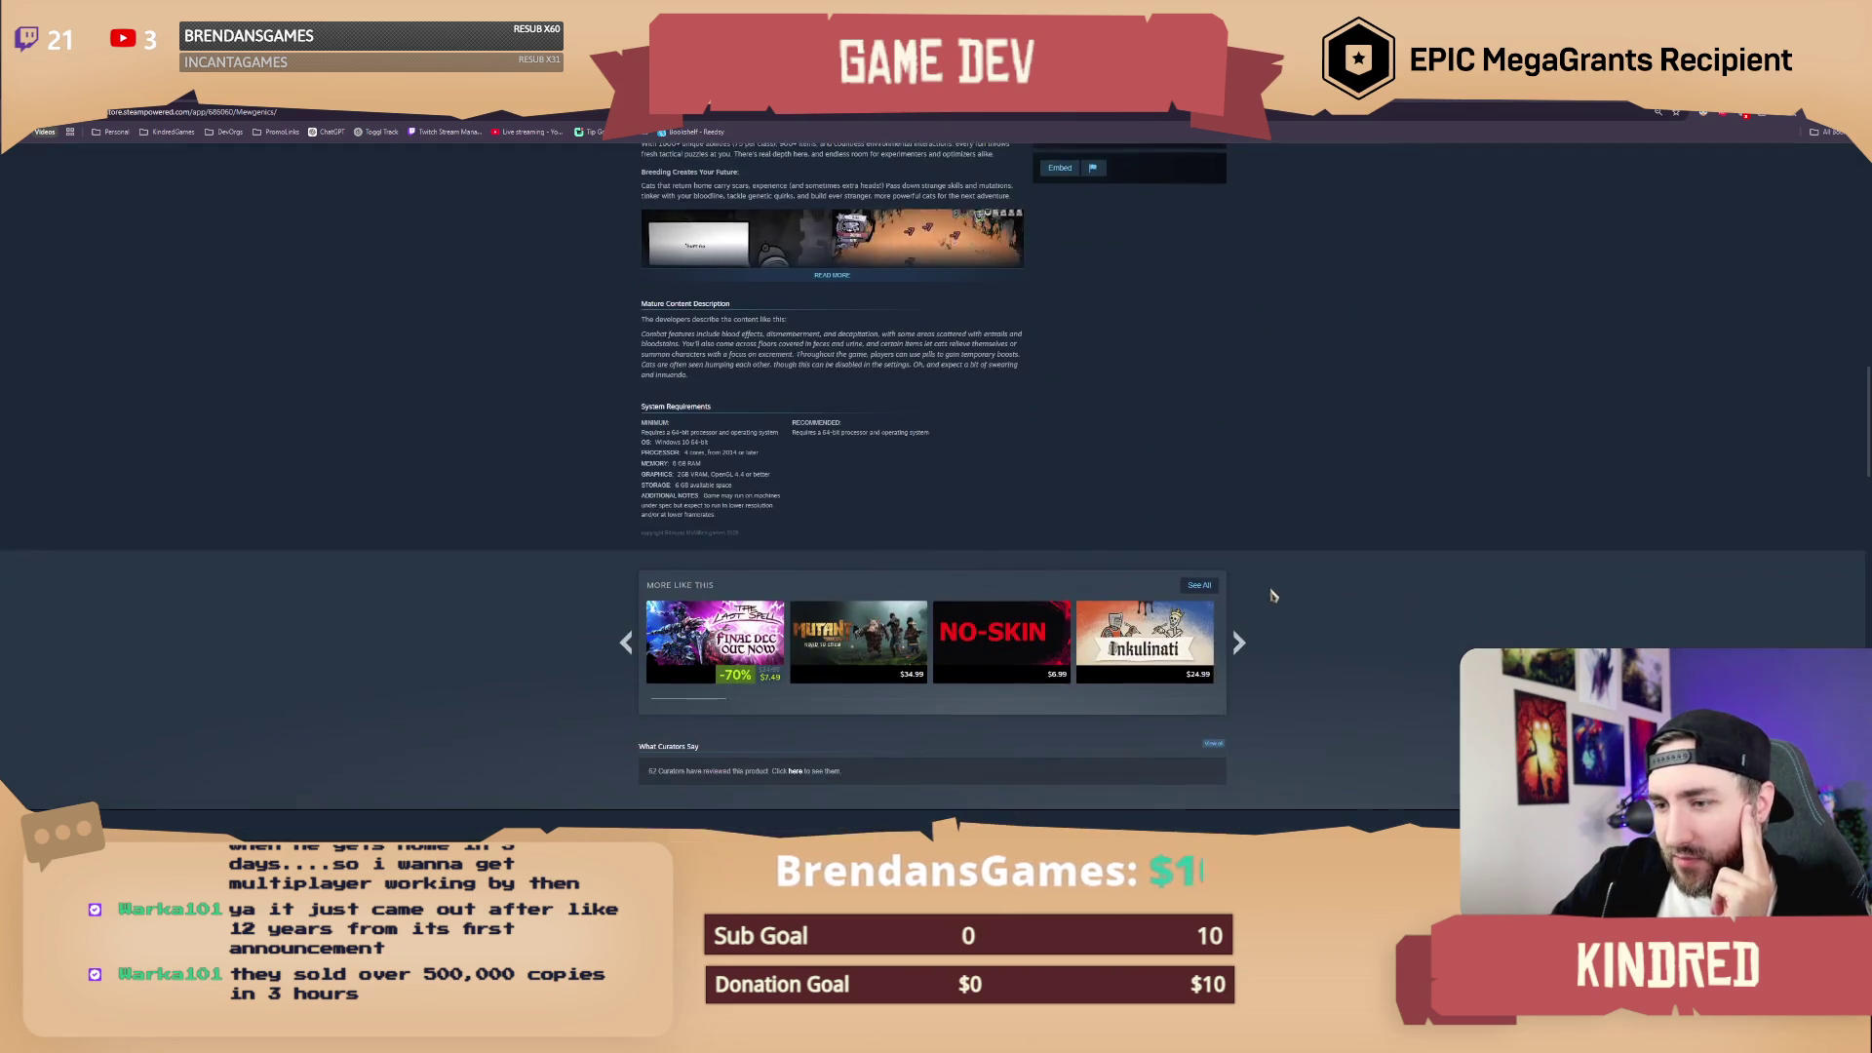
{"action": "scroll", "coordinate": [1278, 596], "scroll_direction": "up", "scroll_amount": 9}
{"action": "scroll", "coordinate": [1286, 587], "scroll_direction": "up", "scroll_amount": 6}
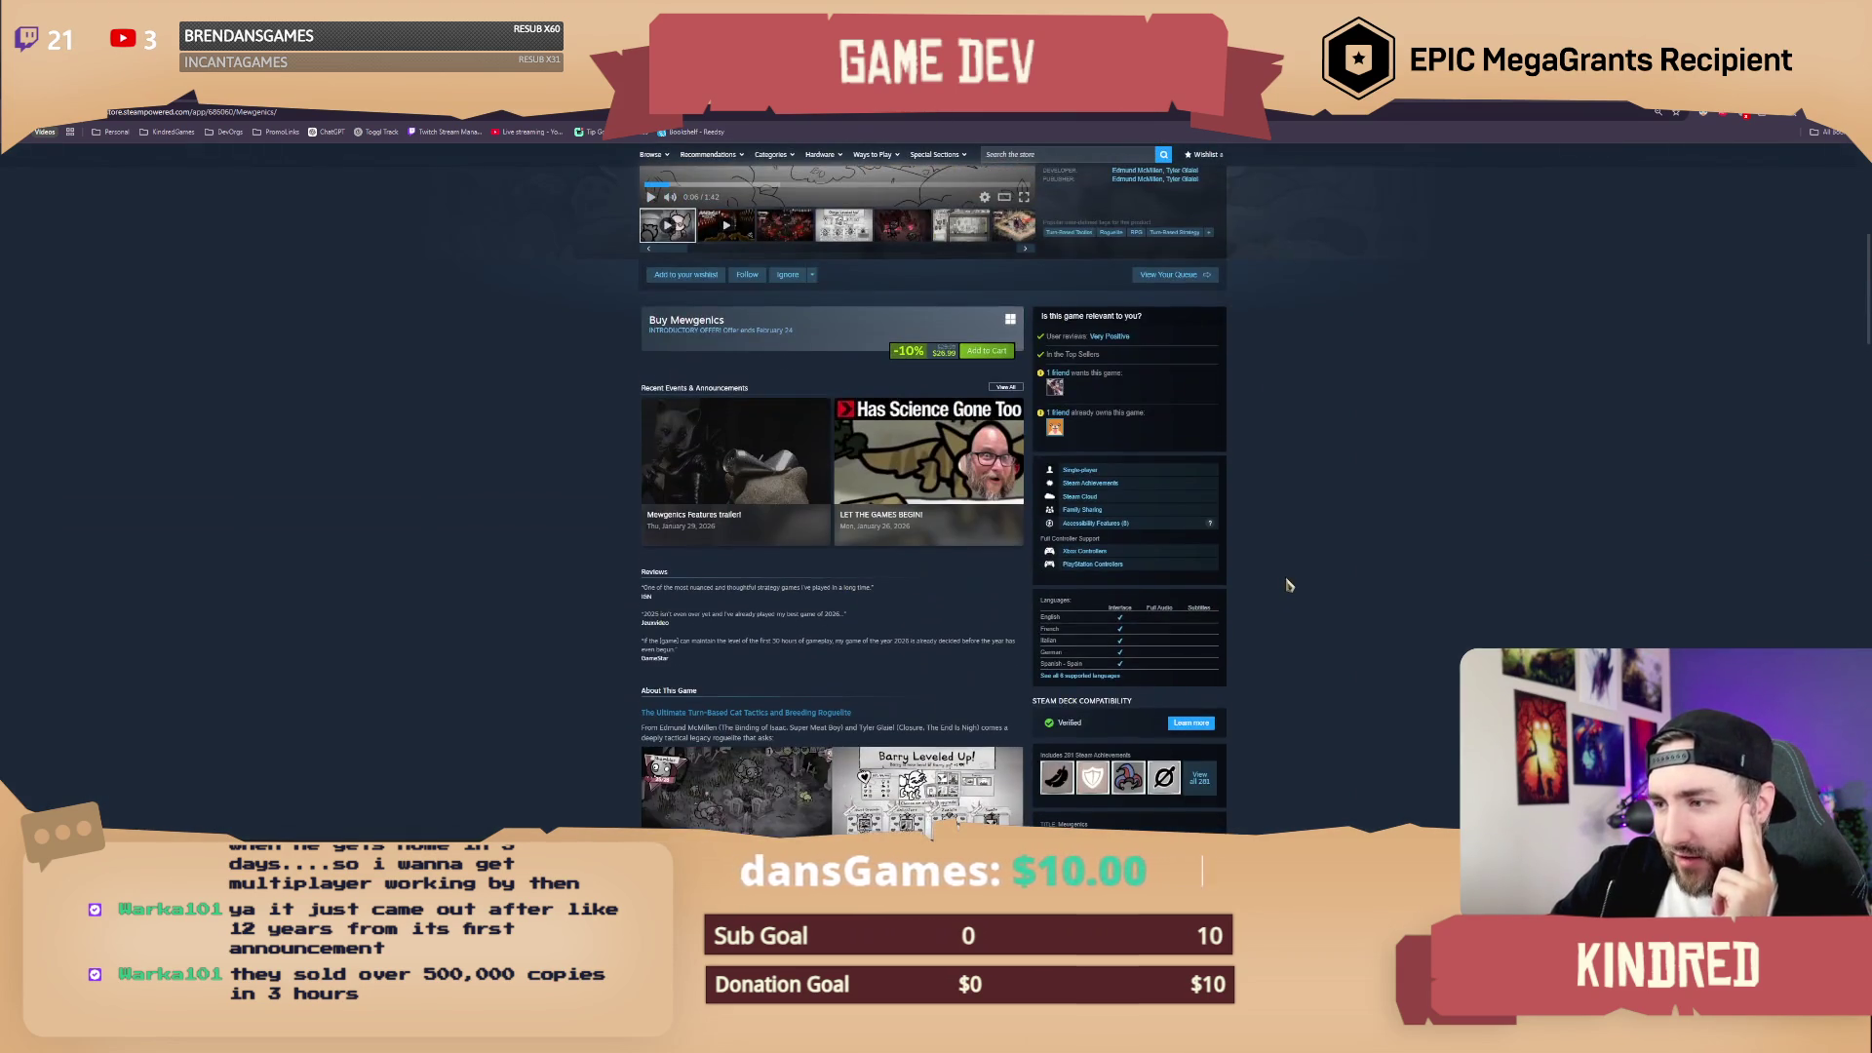
{"action": "scroll", "coordinate": [1311, 566], "scroll_direction": "up", "scroll_amount": 1}
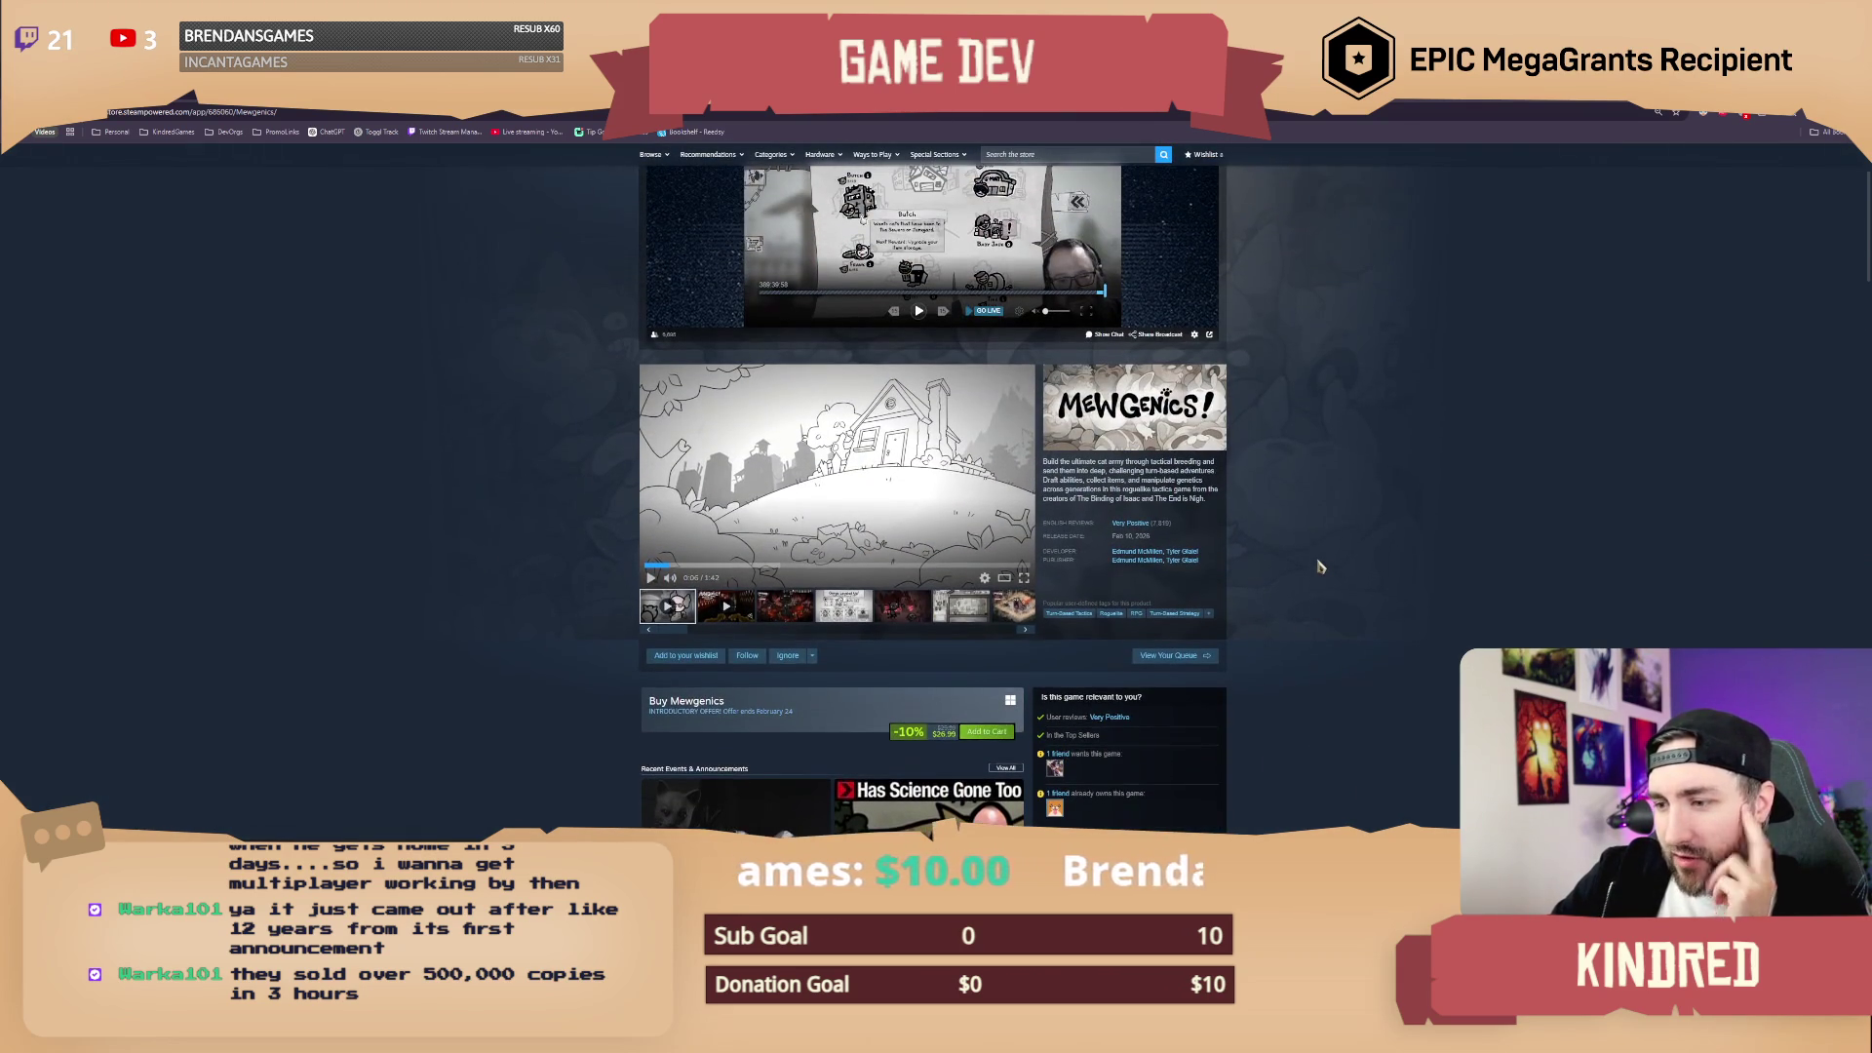
{"action": "scroll", "coordinate": [1326, 567], "scroll_direction": "up", "scroll_amount": 2}
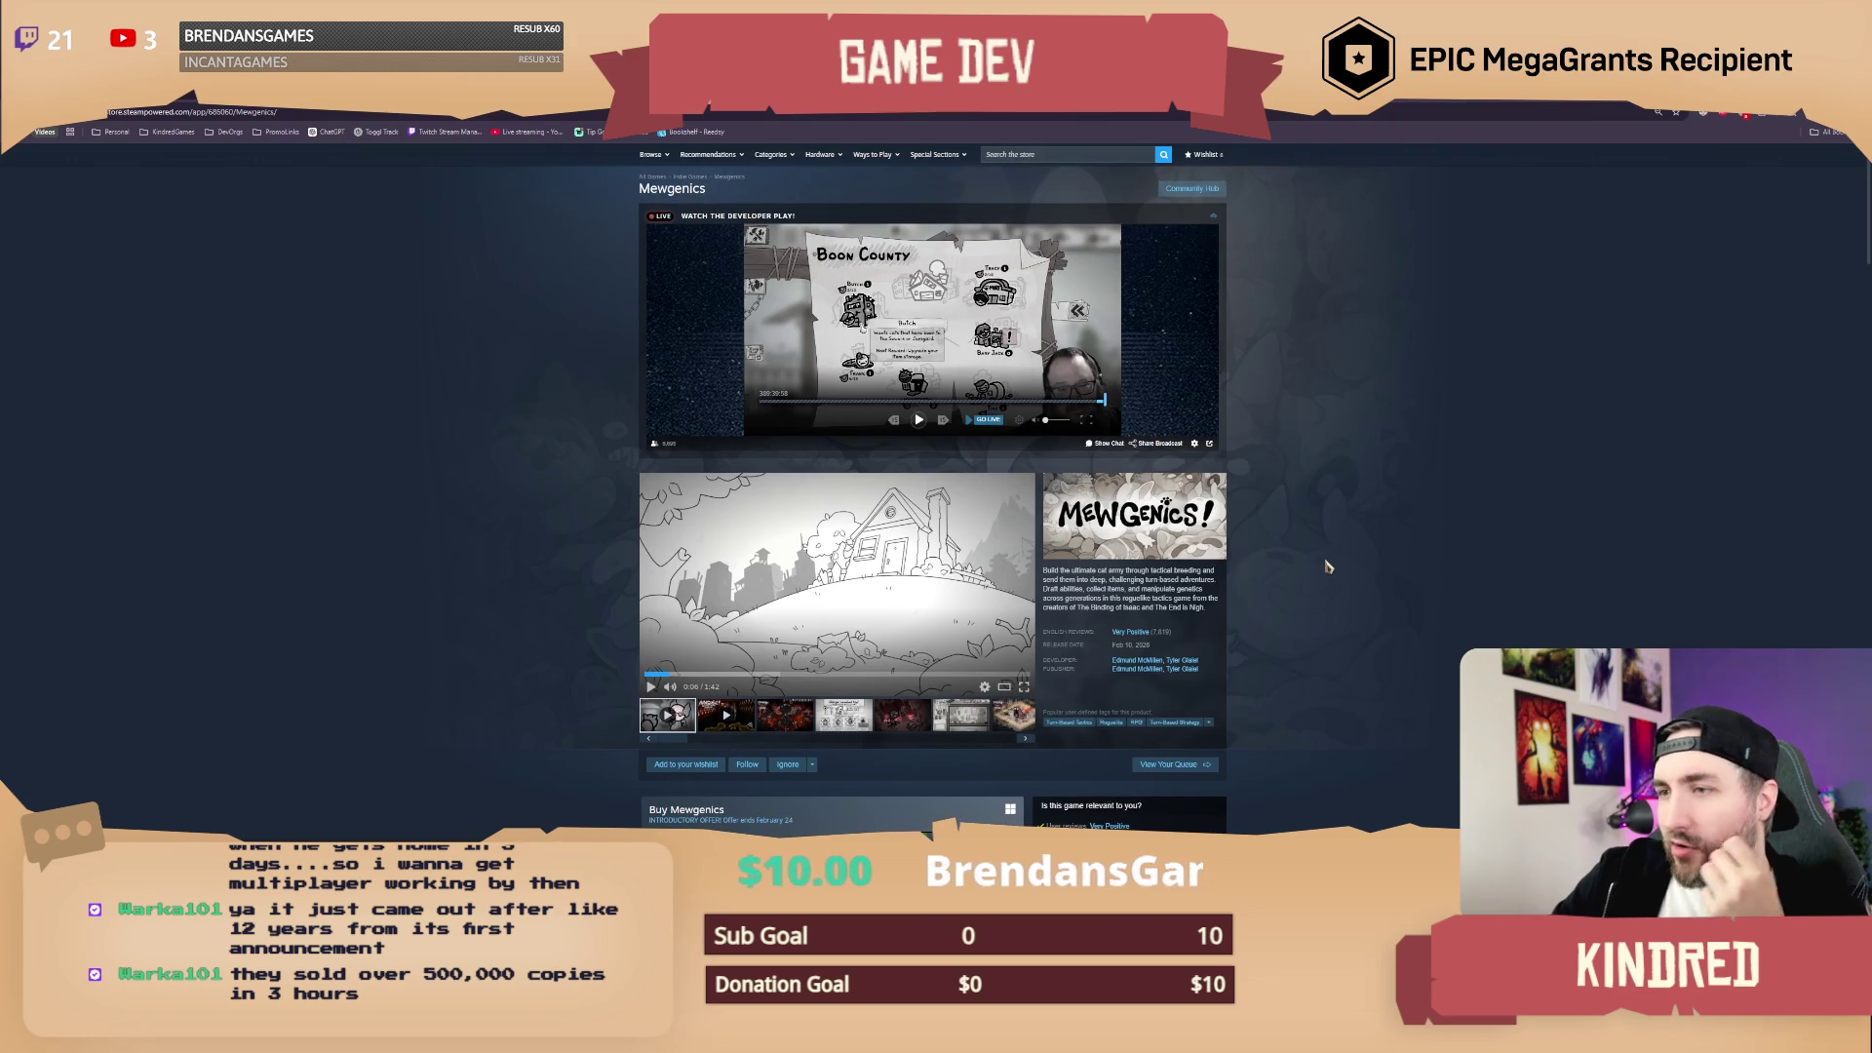
{"action": "scroll", "coordinate": [1326, 567], "scroll_direction": "up", "scroll_amount": 1}
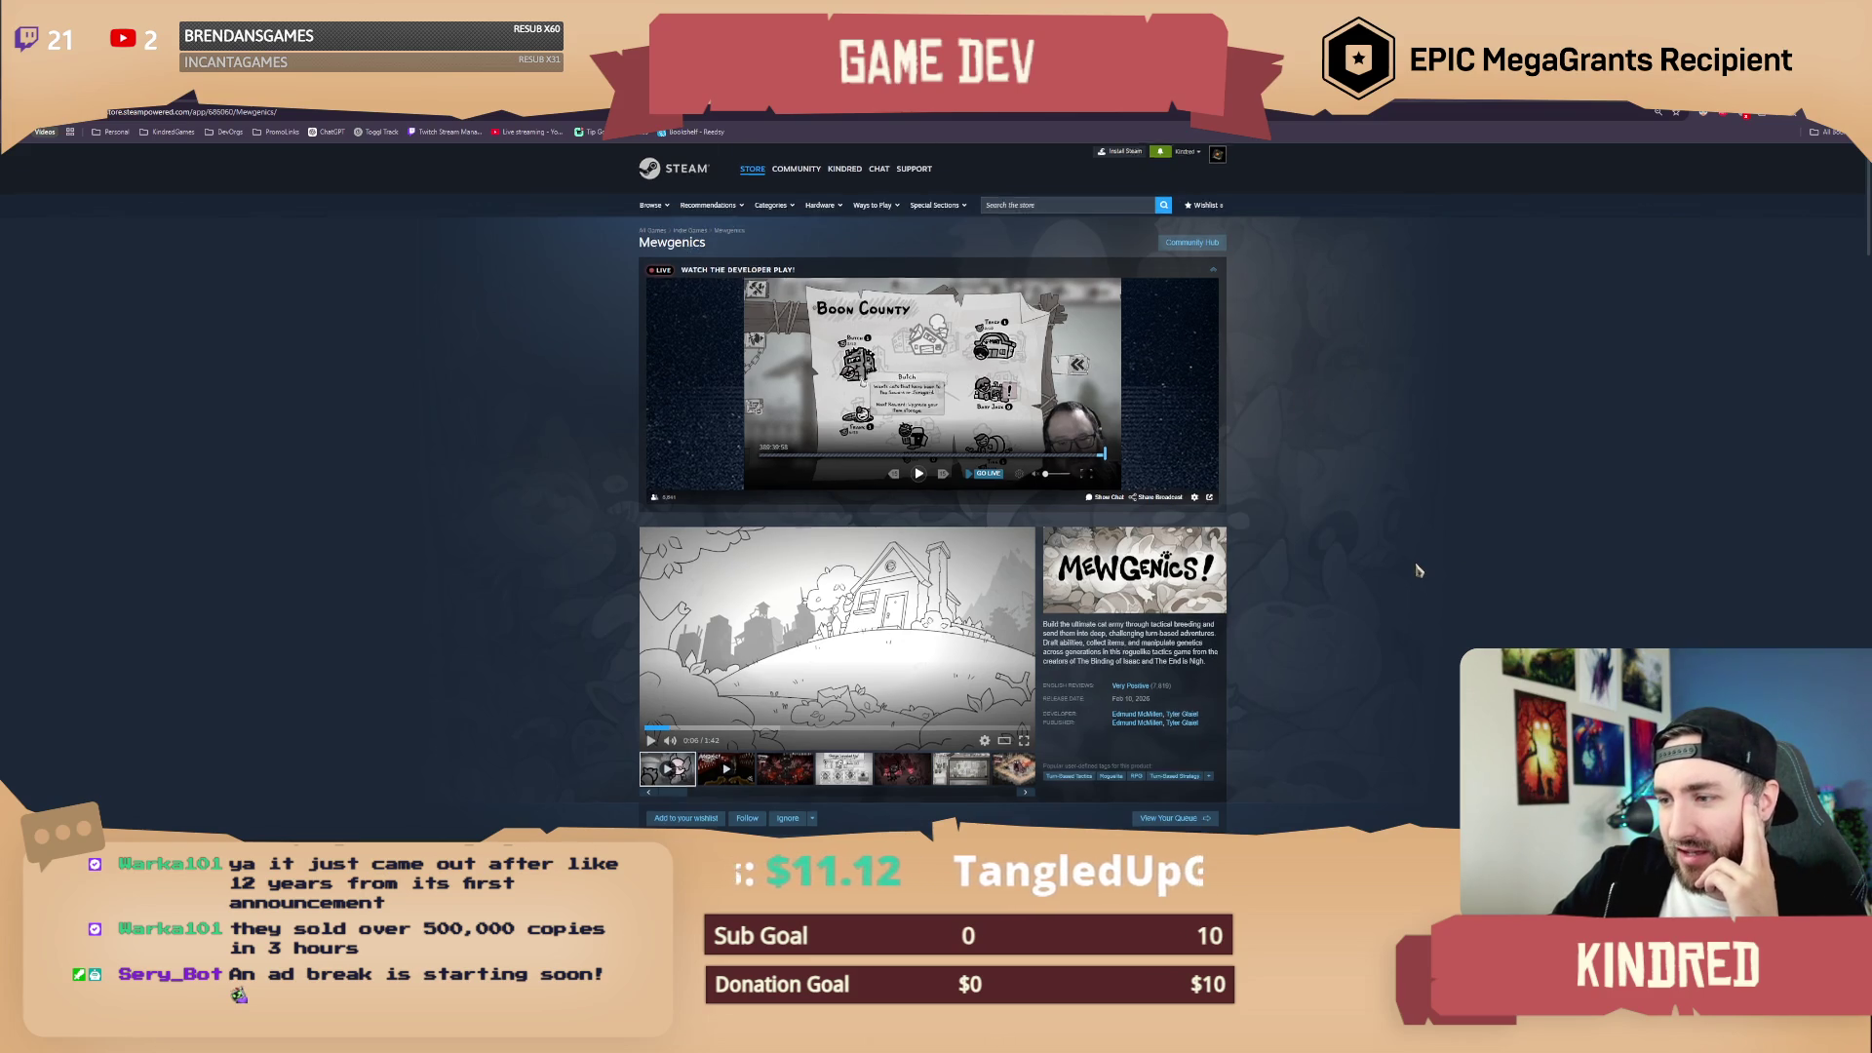
Step: Move the Chrome window aside so the Unreal Editor's farm map level is visible again
{"action": "scroll", "coordinate": [1414, 507], "scroll_direction": "down", "scroll_amount": 2}
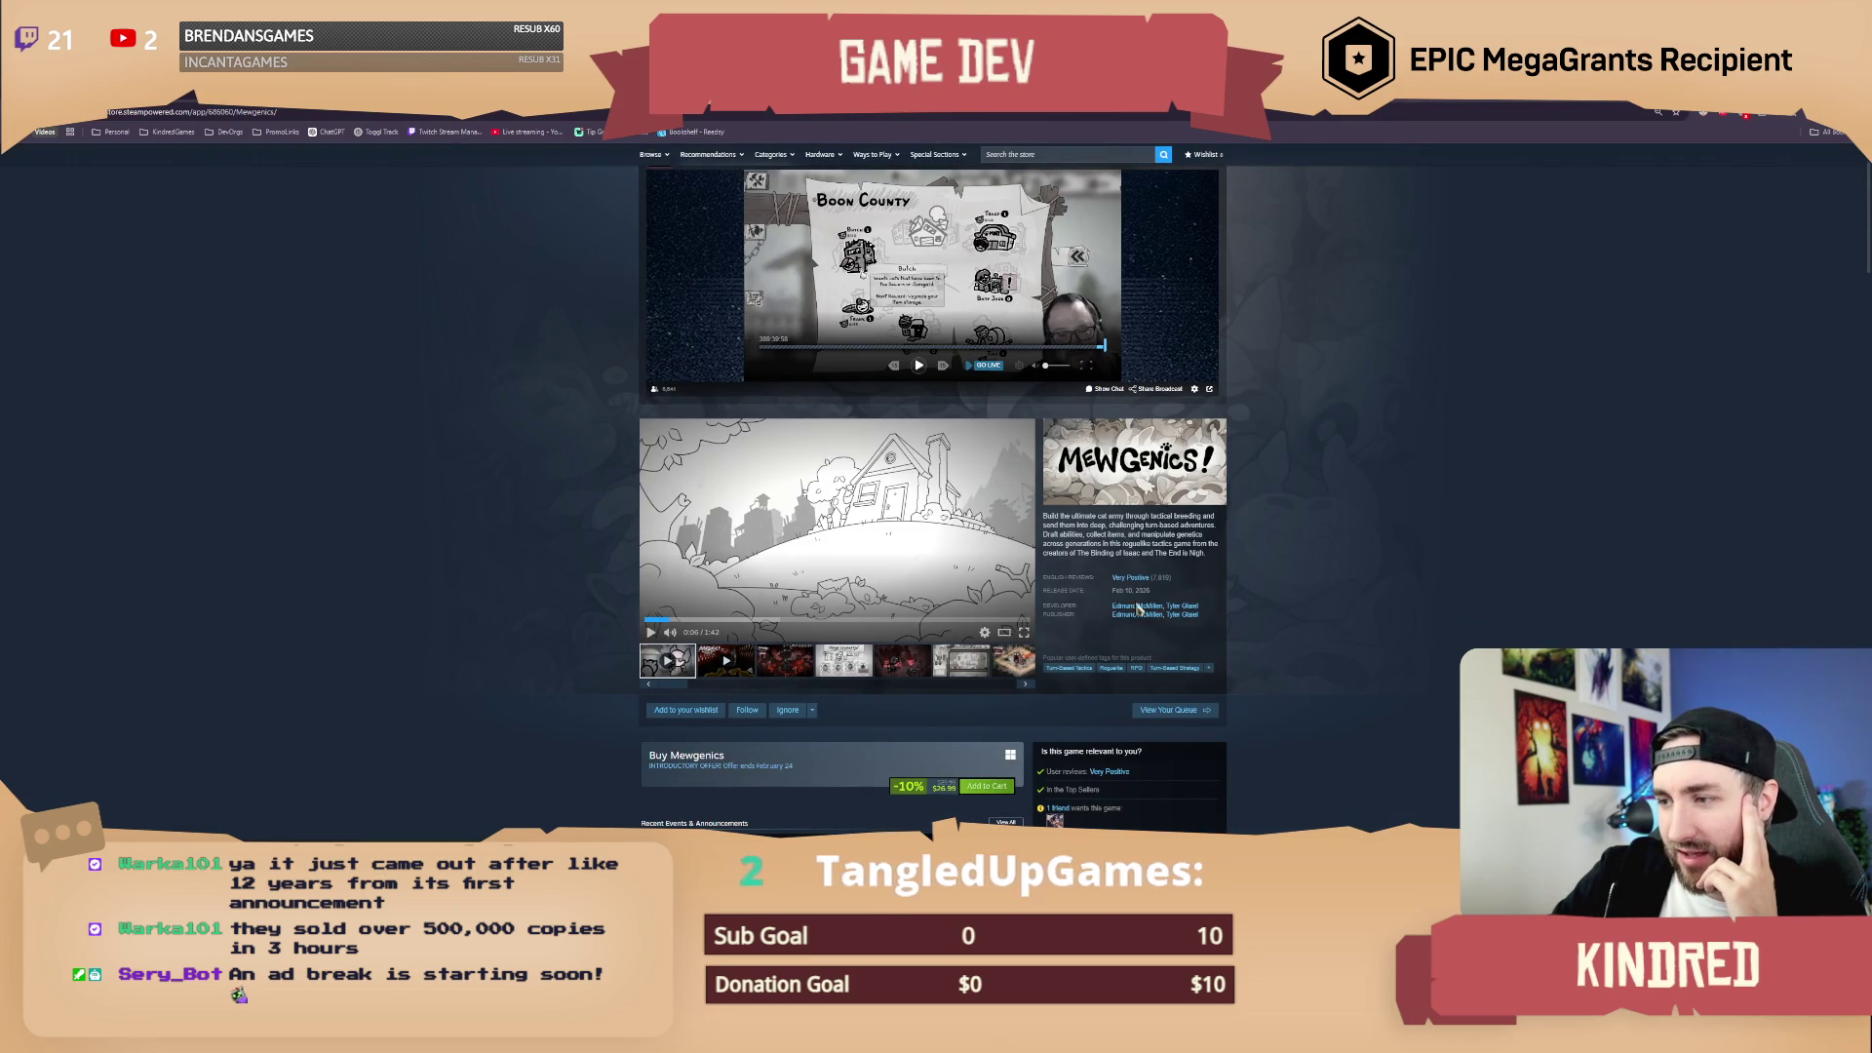
{"action": "scroll", "coordinate": [1270, 583], "scroll_direction": "up", "scroll_amount": 2}
{"action": "scroll", "coordinate": [1306, 573], "scroll_direction": "up", "scroll_amount": 1}
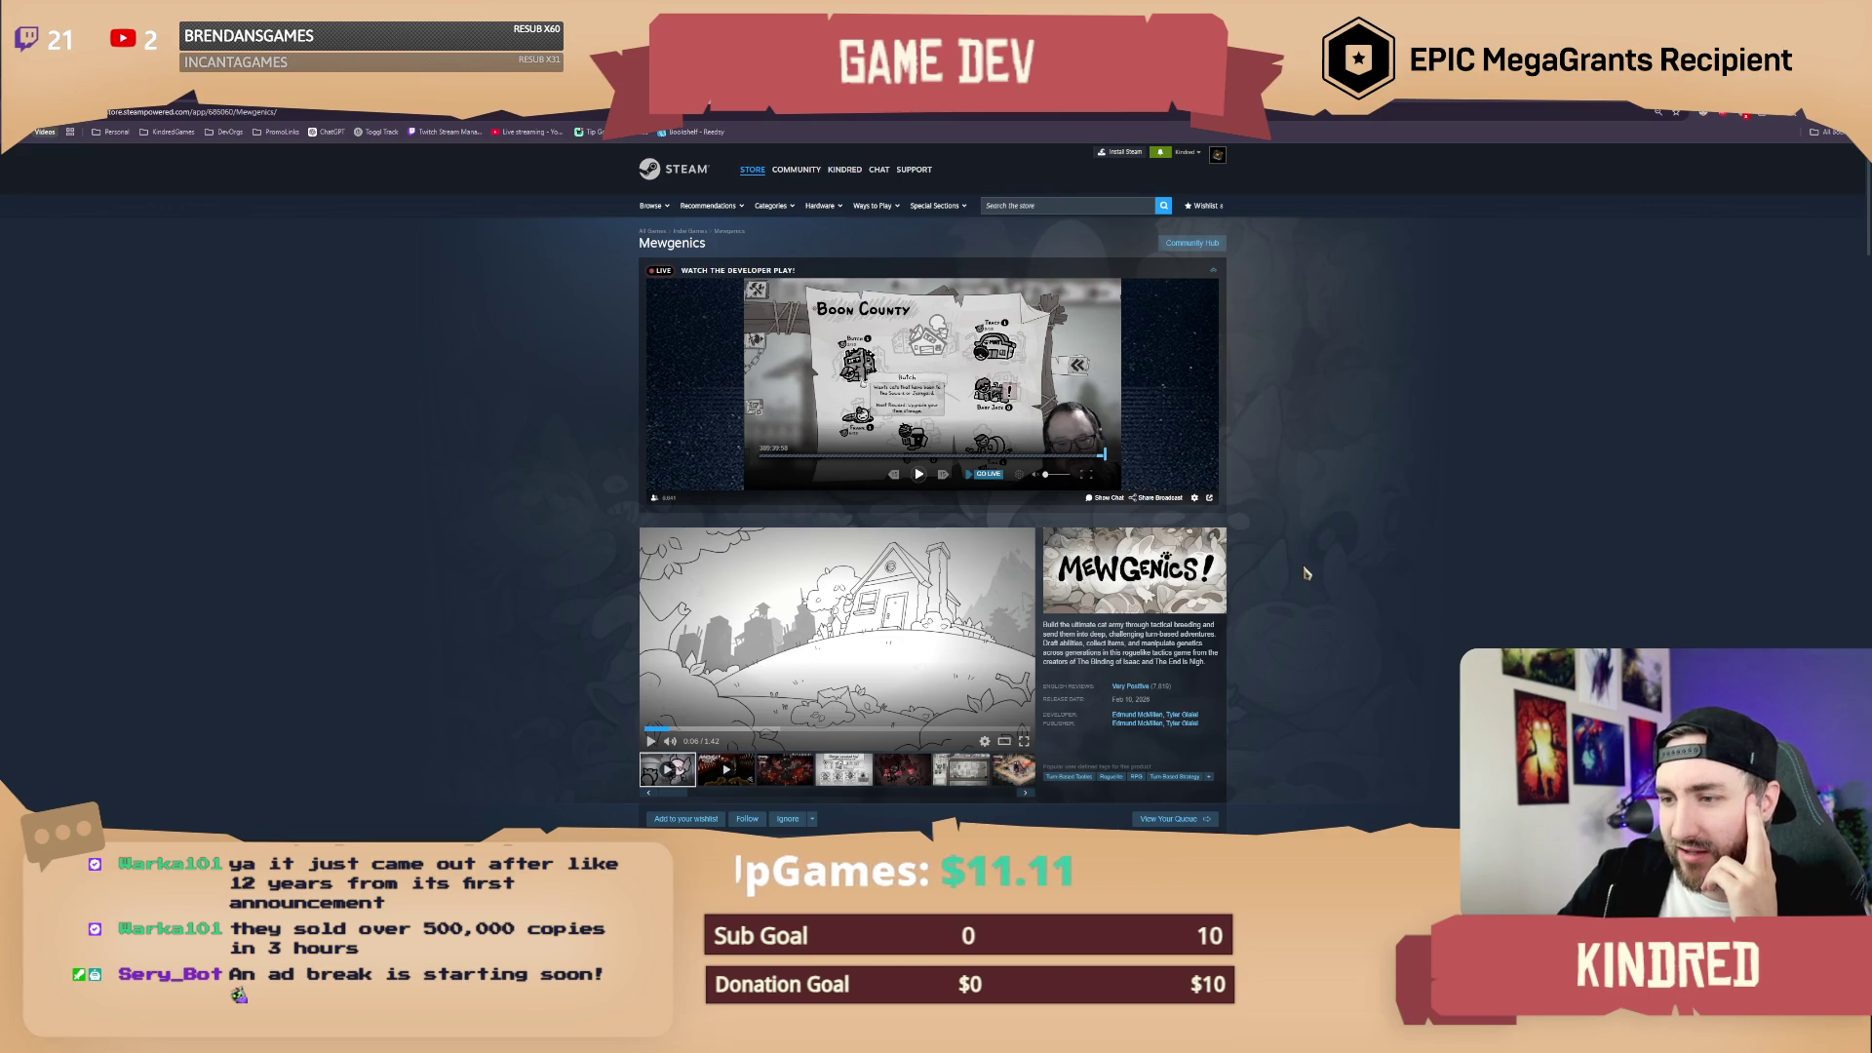
{"action": "scroll", "coordinate": [1306, 573], "scroll_direction": "down", "scroll_amount": 4}
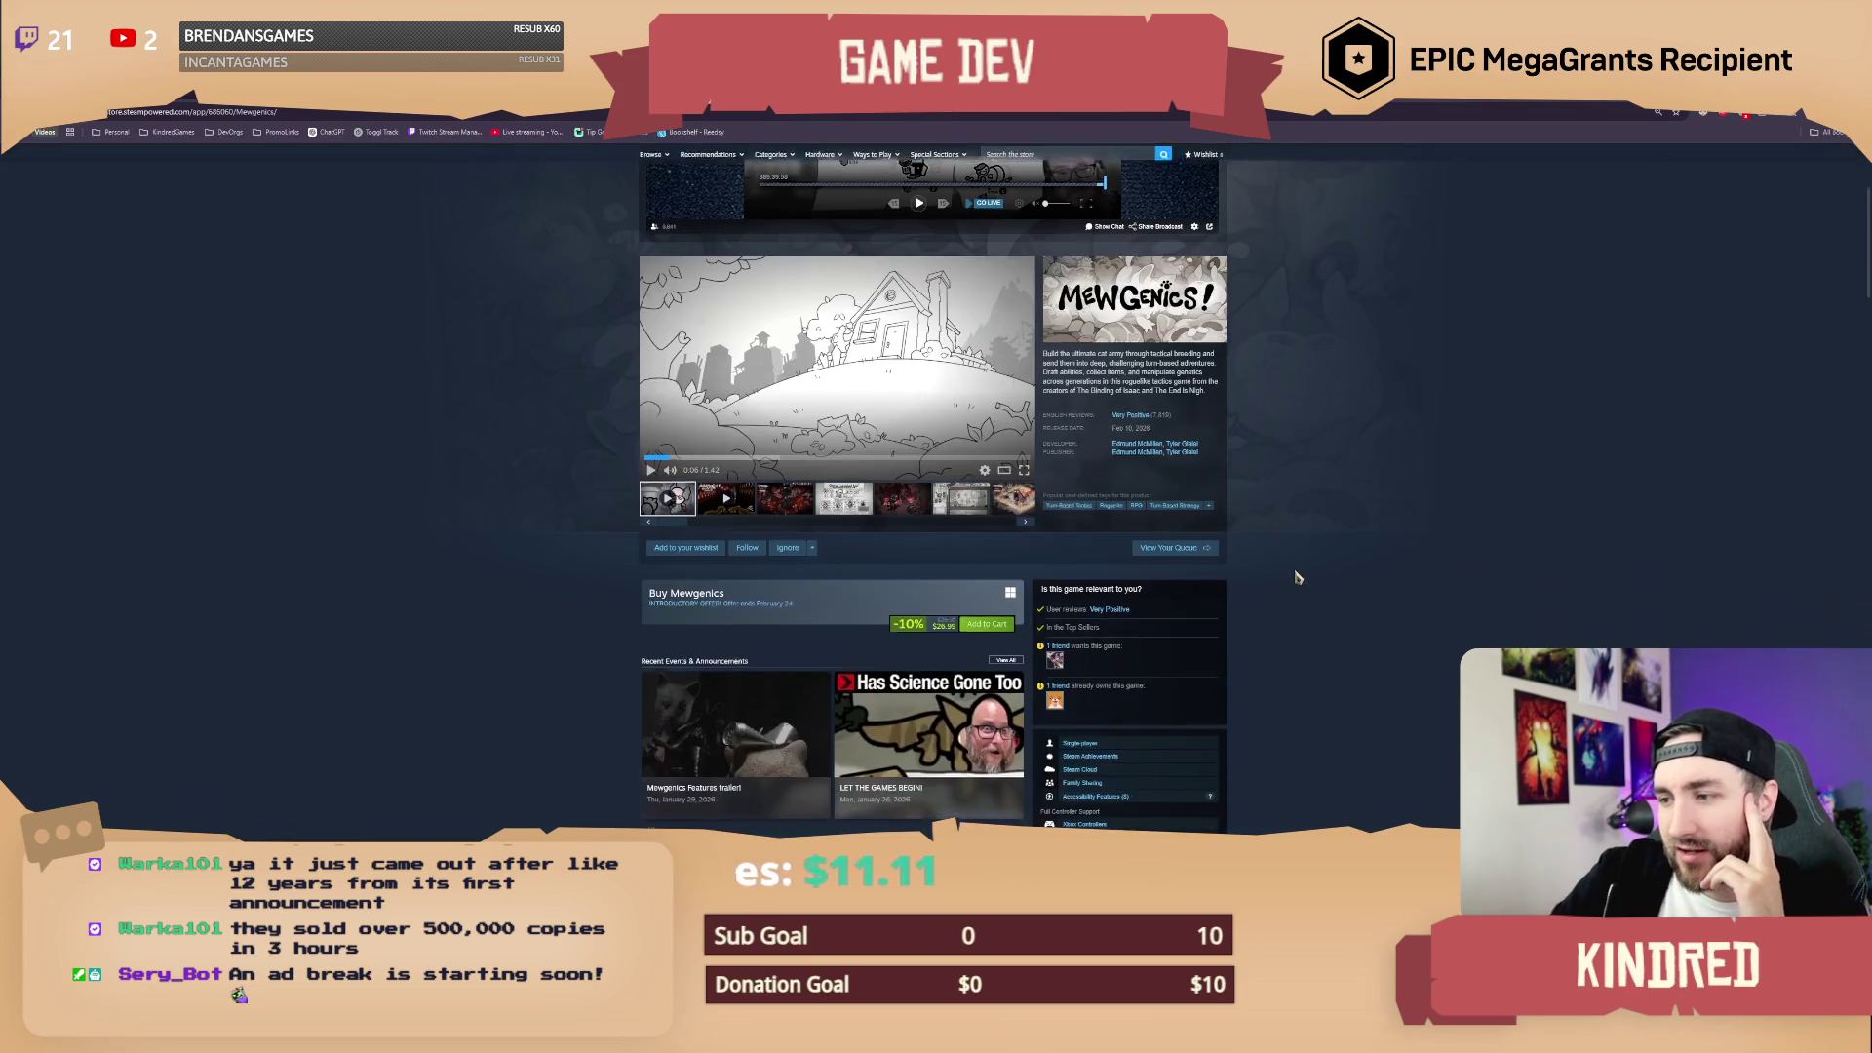
{"action": "scroll", "coordinate": [1306, 574], "scroll_direction": "up", "scroll_amount": 4}
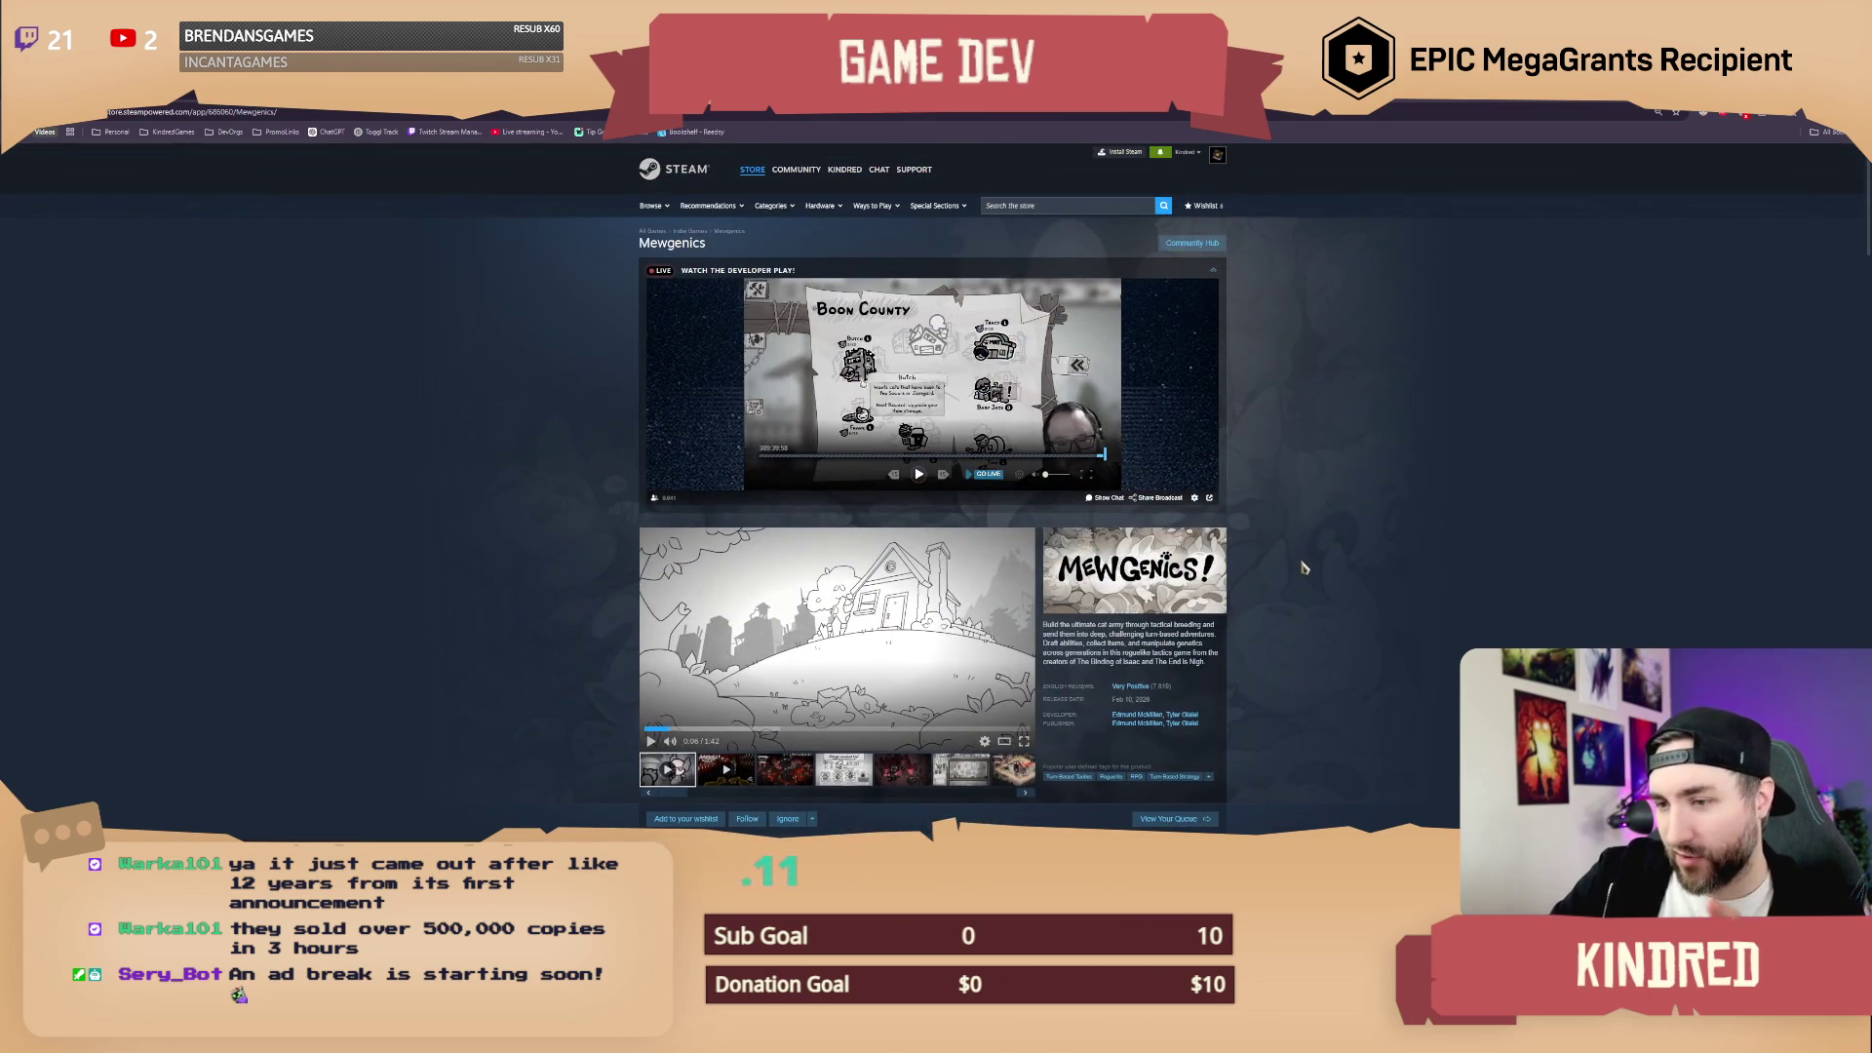
{"action": "scroll", "coordinate": [1303, 567], "scroll_direction": "down", "scroll_amount": 1}
{"action": "mouse_move", "coordinate": [1136, 633]}
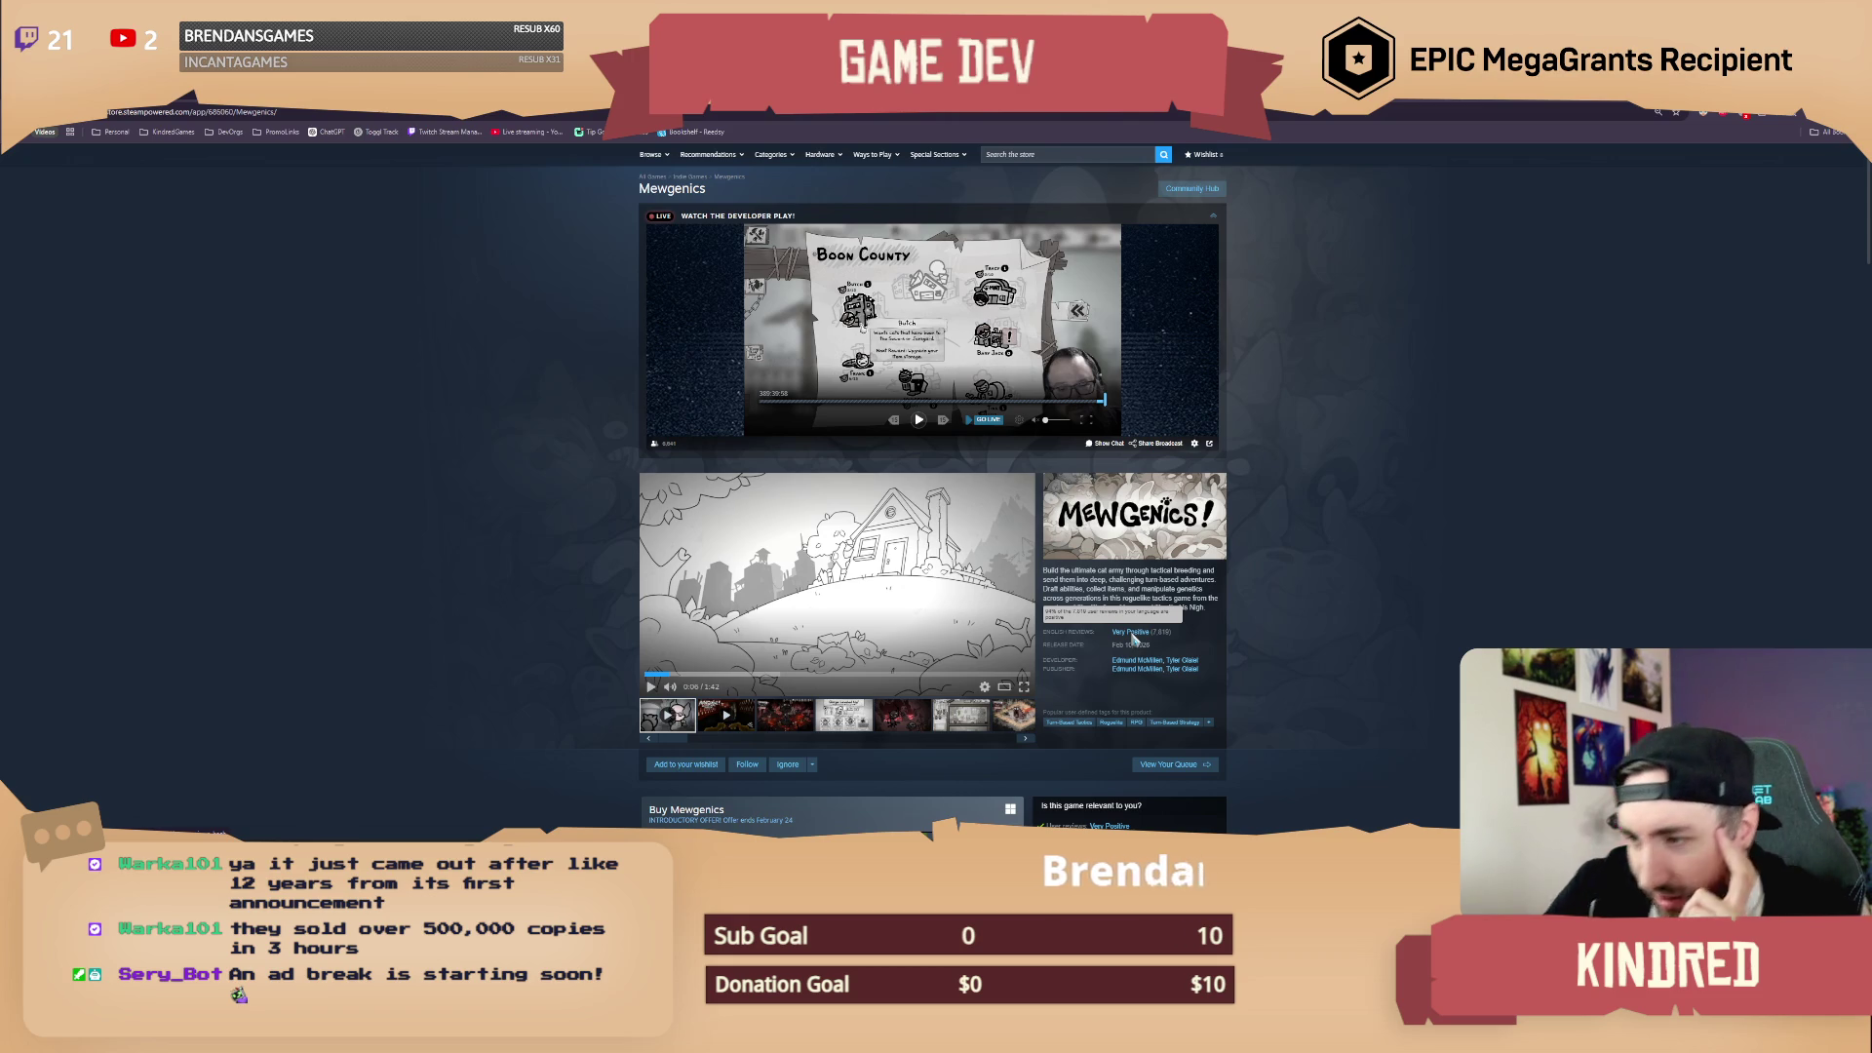
{"action": "scroll", "coordinate": [1326, 503], "scroll_direction": "up", "scroll_amount": 1}
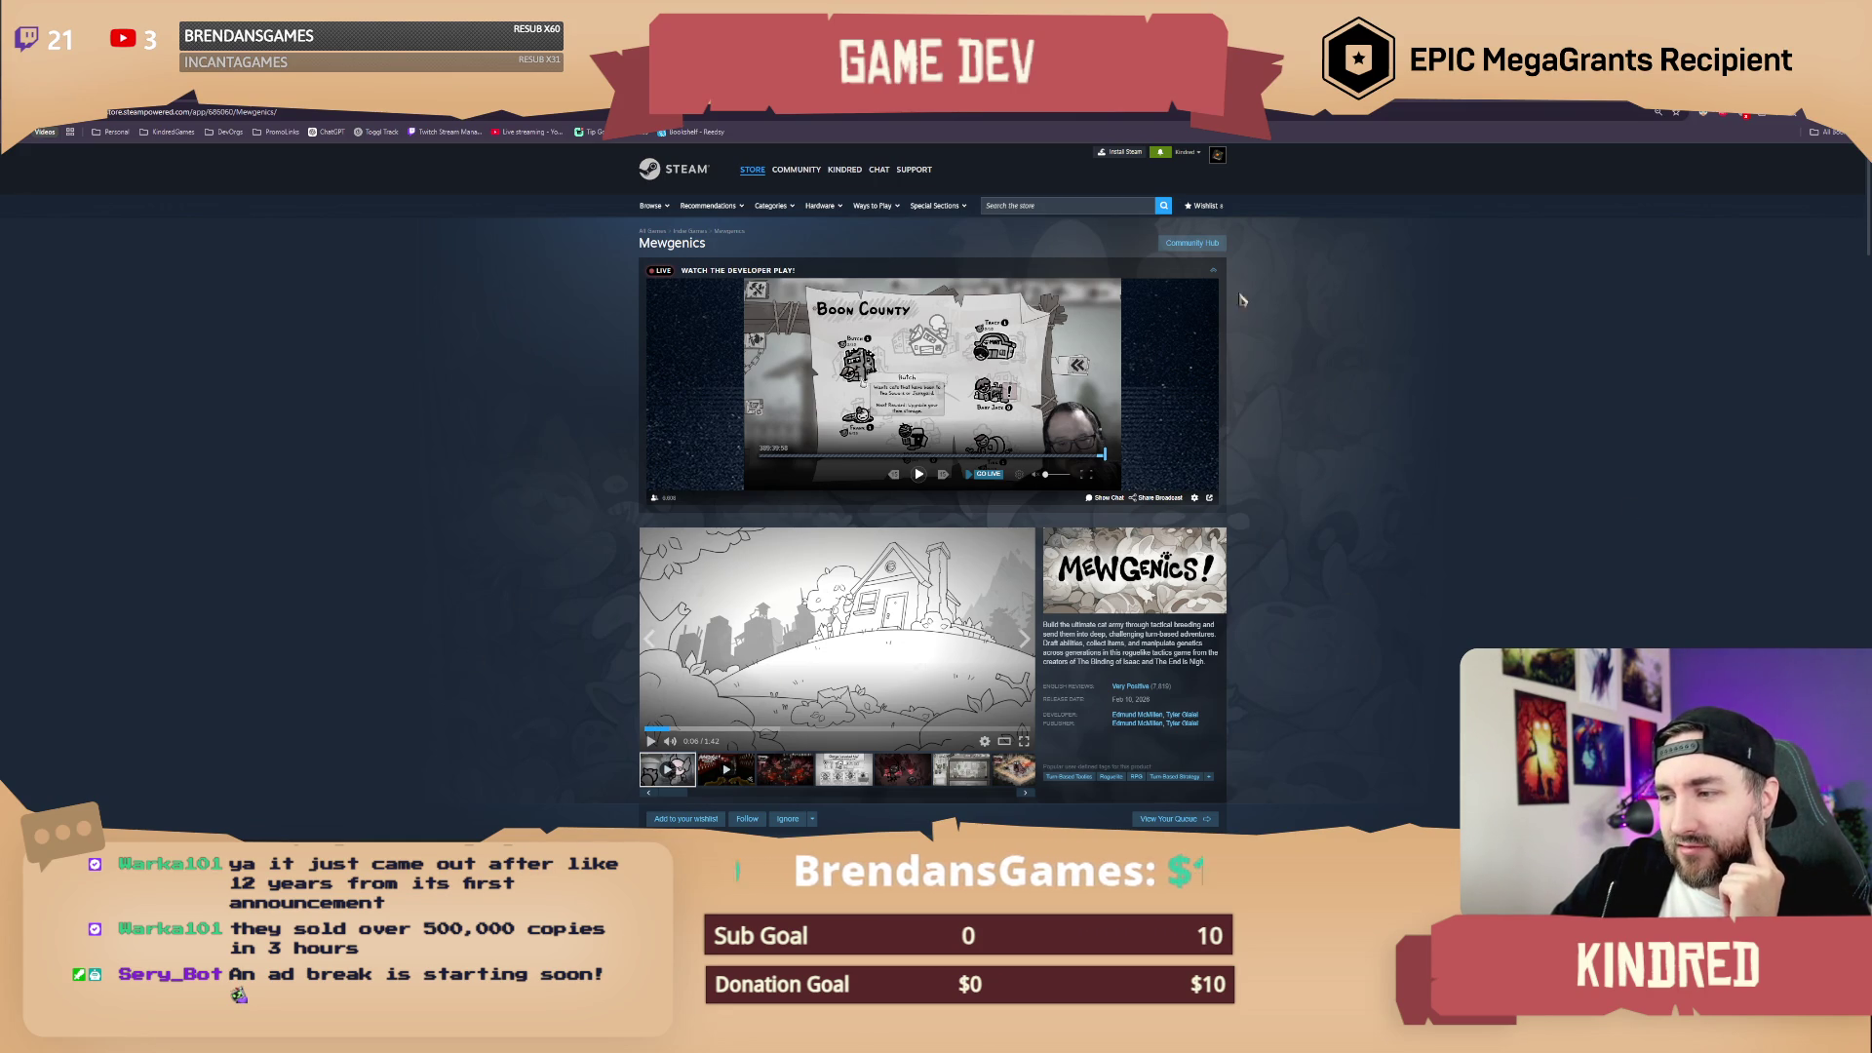
{"action": "mouse_move", "coordinate": [594, 105]}
{"action": "left_mouse_down"}
{"action": "mouse_move", "coordinate": [650, 192]}
{"action": "mouse_move", "coordinate": [603, 287]}
{"action": "mouse_move", "coordinate": [1871, 293]}
{"action": "left_mouse_up"}
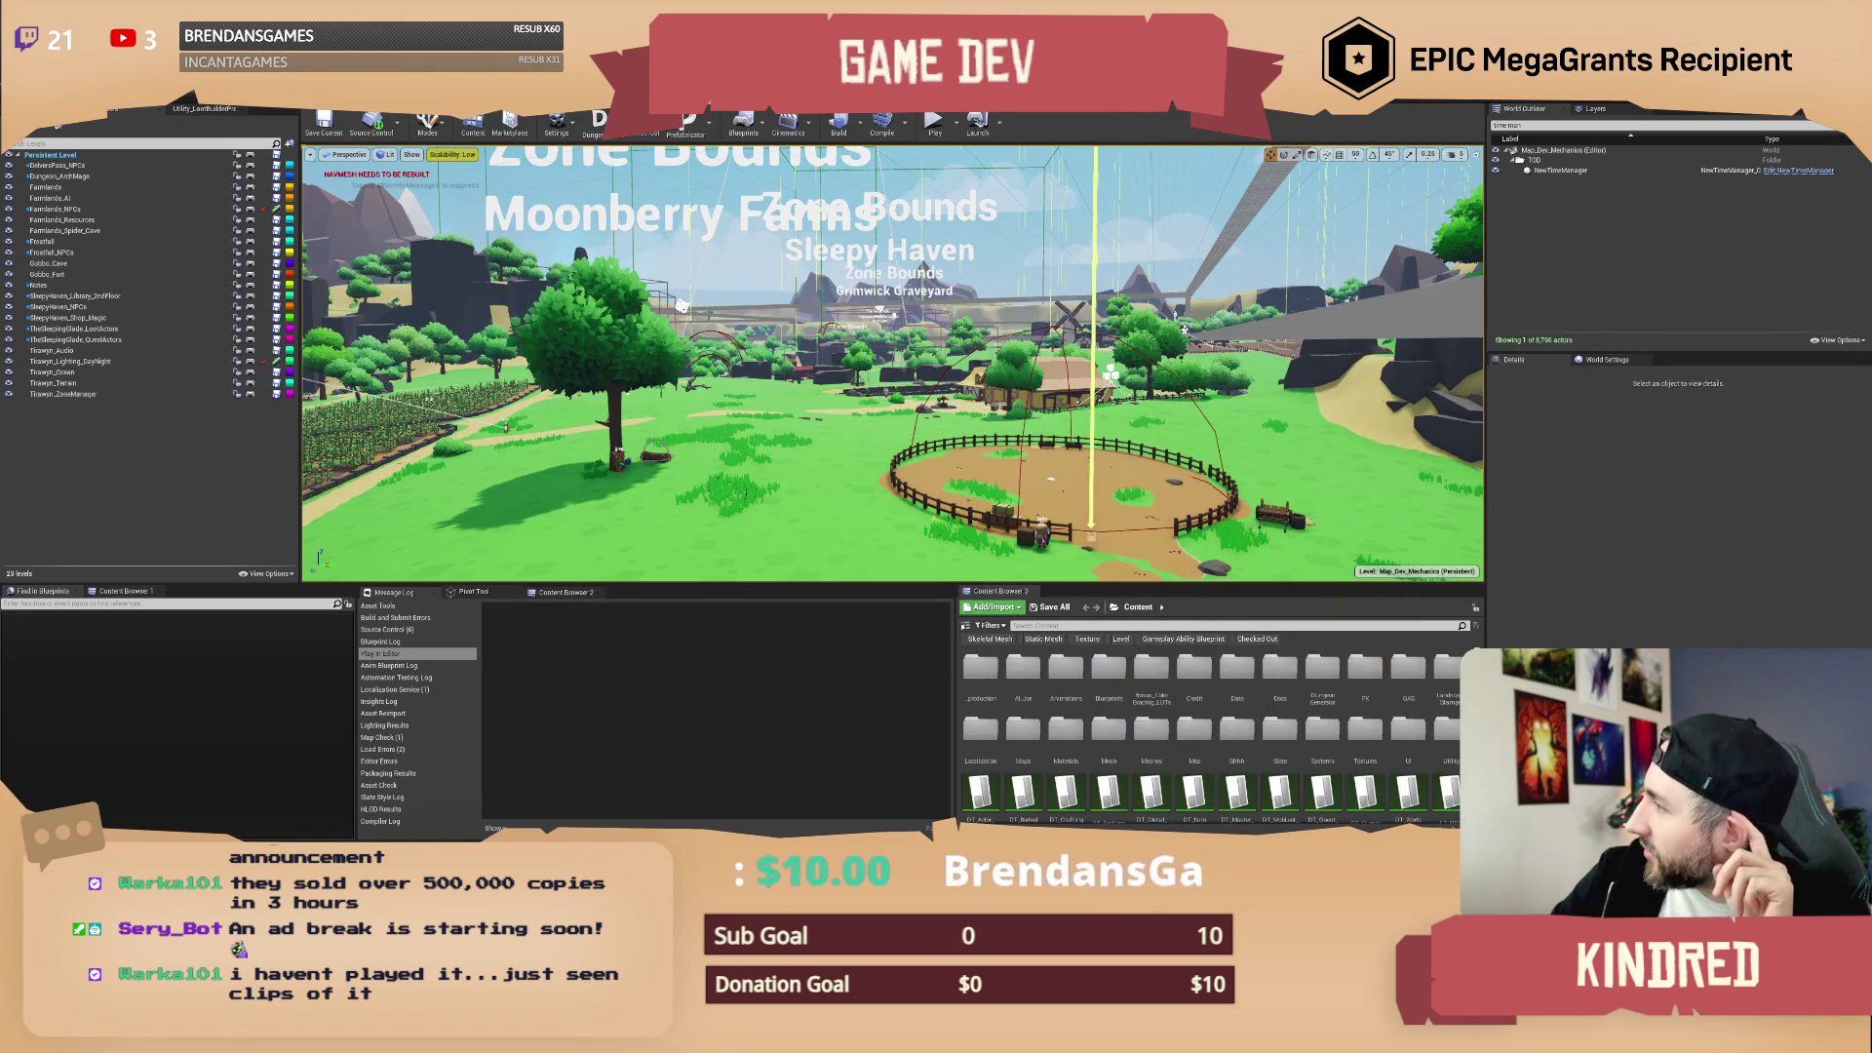